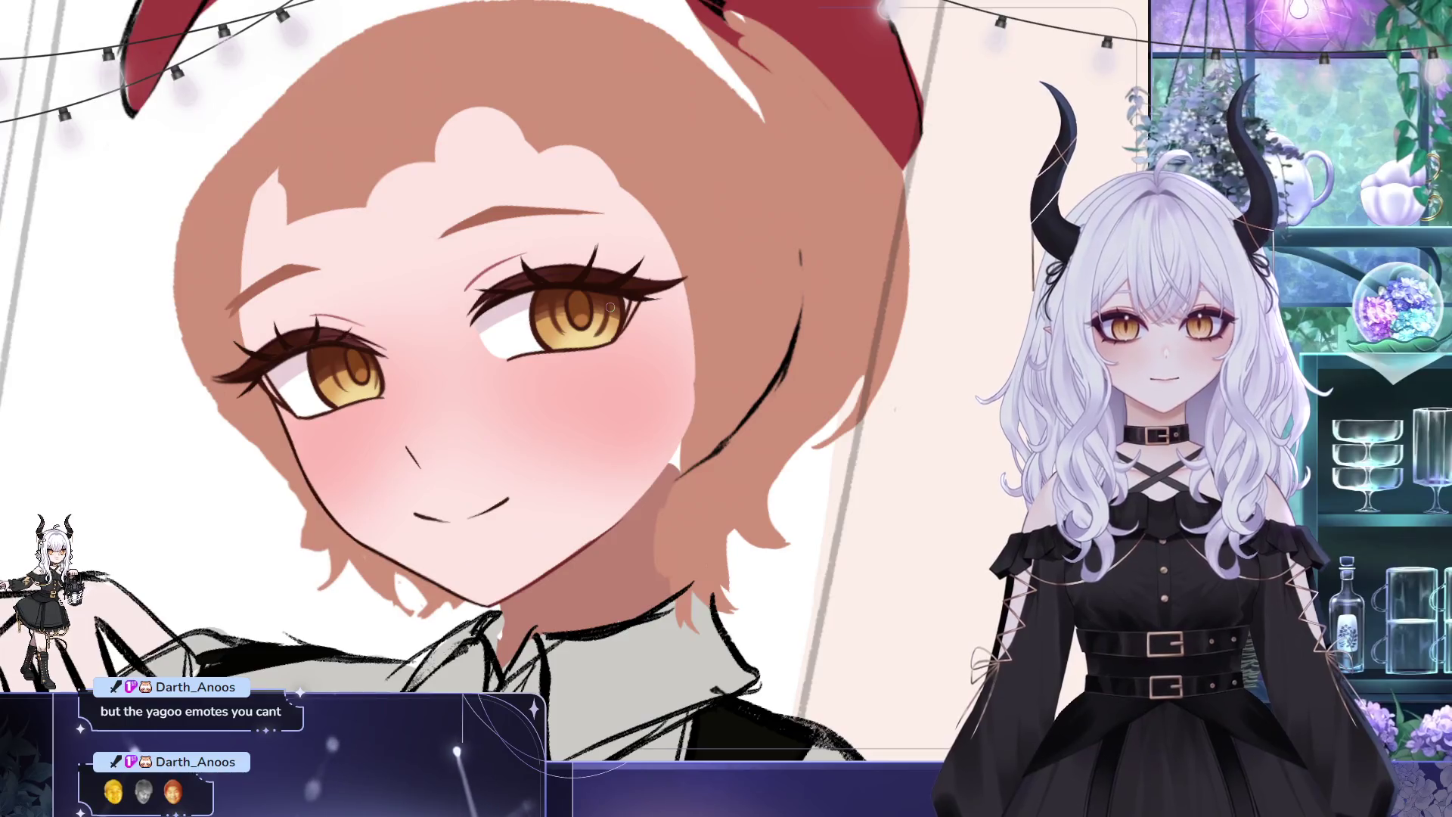
left_click_drag(555, 216, 526, 226)
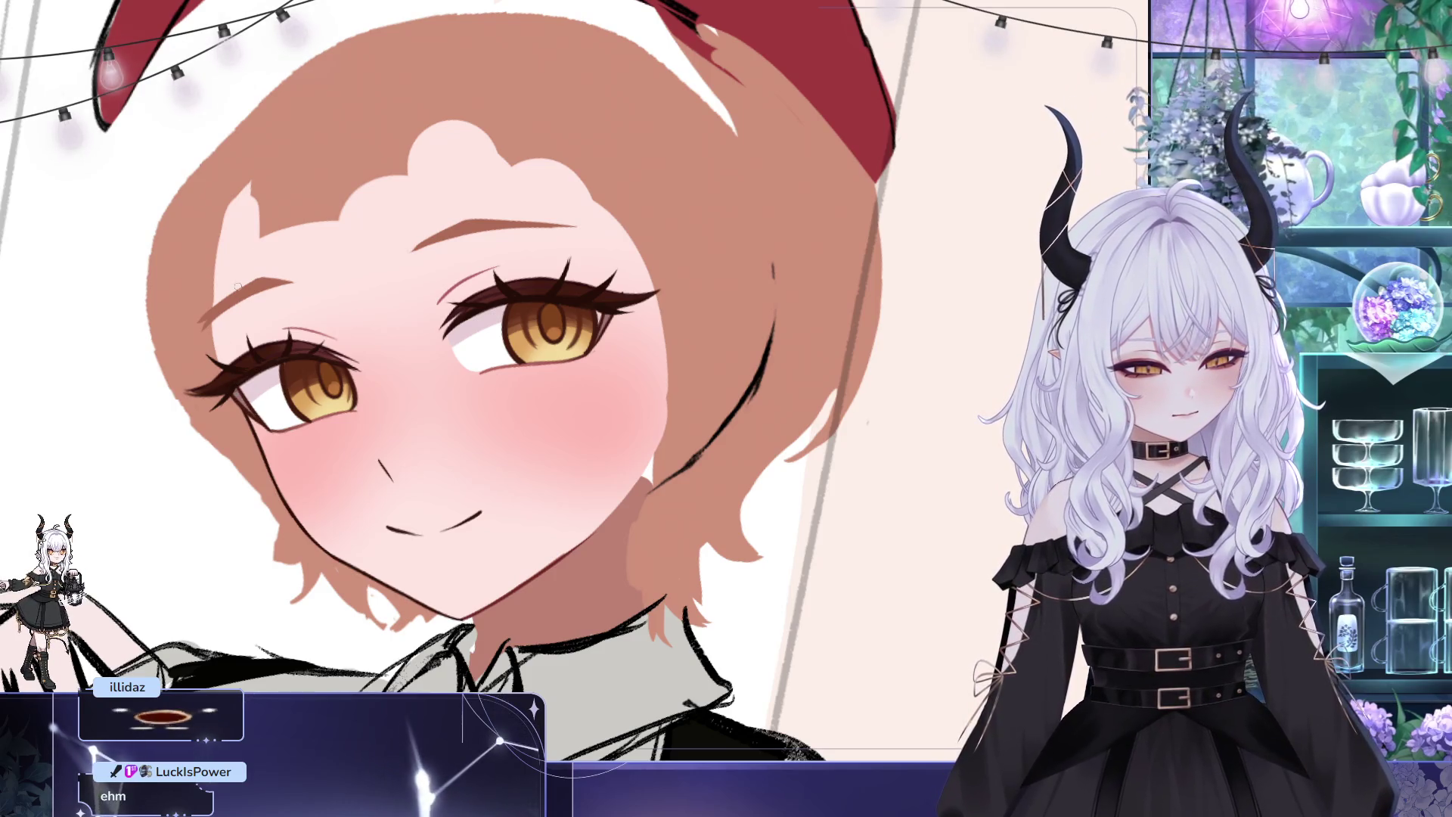
left_click_drag(828, 408, 892, 422)
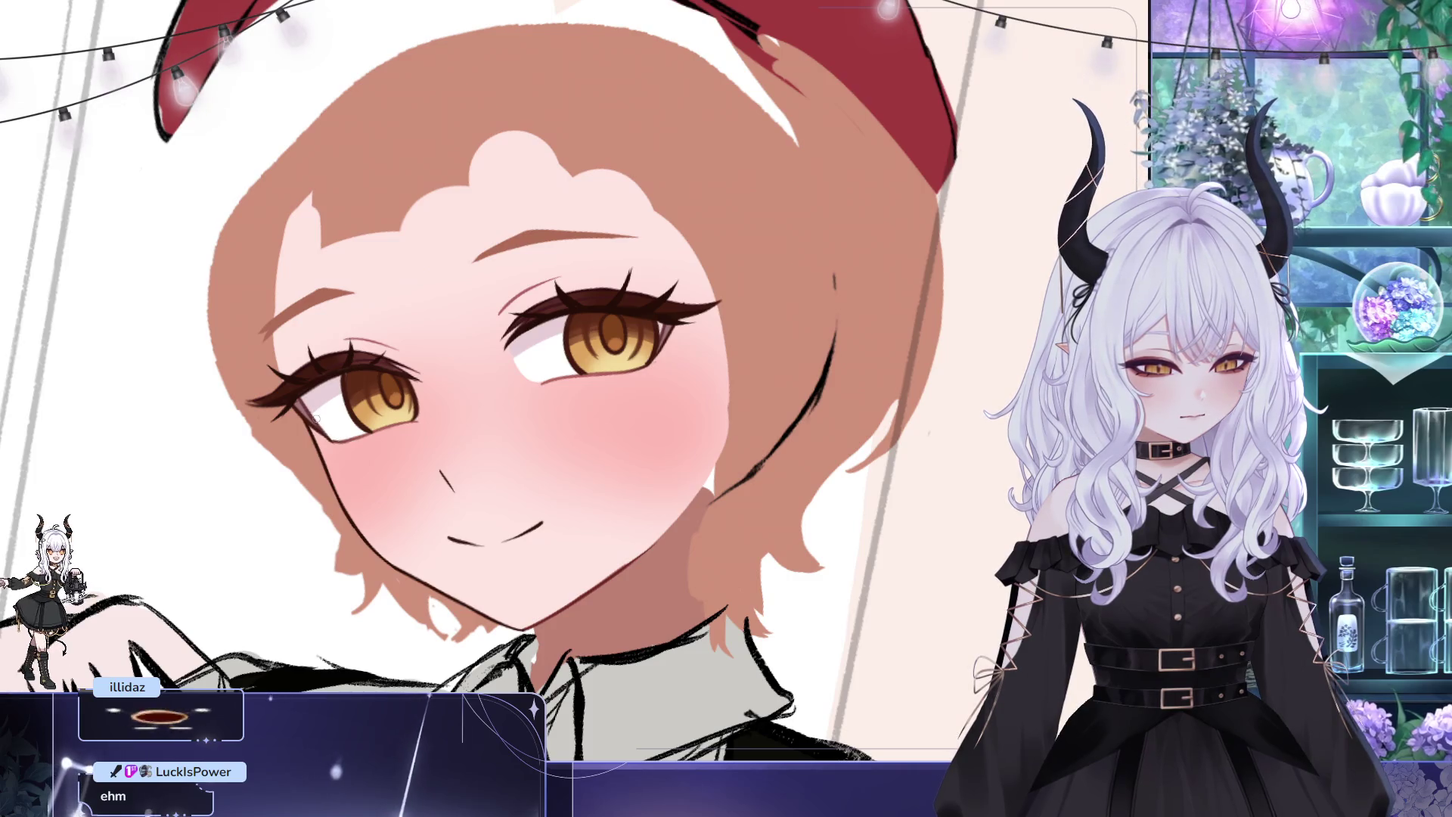
scroll(584, 239, "up", 1)
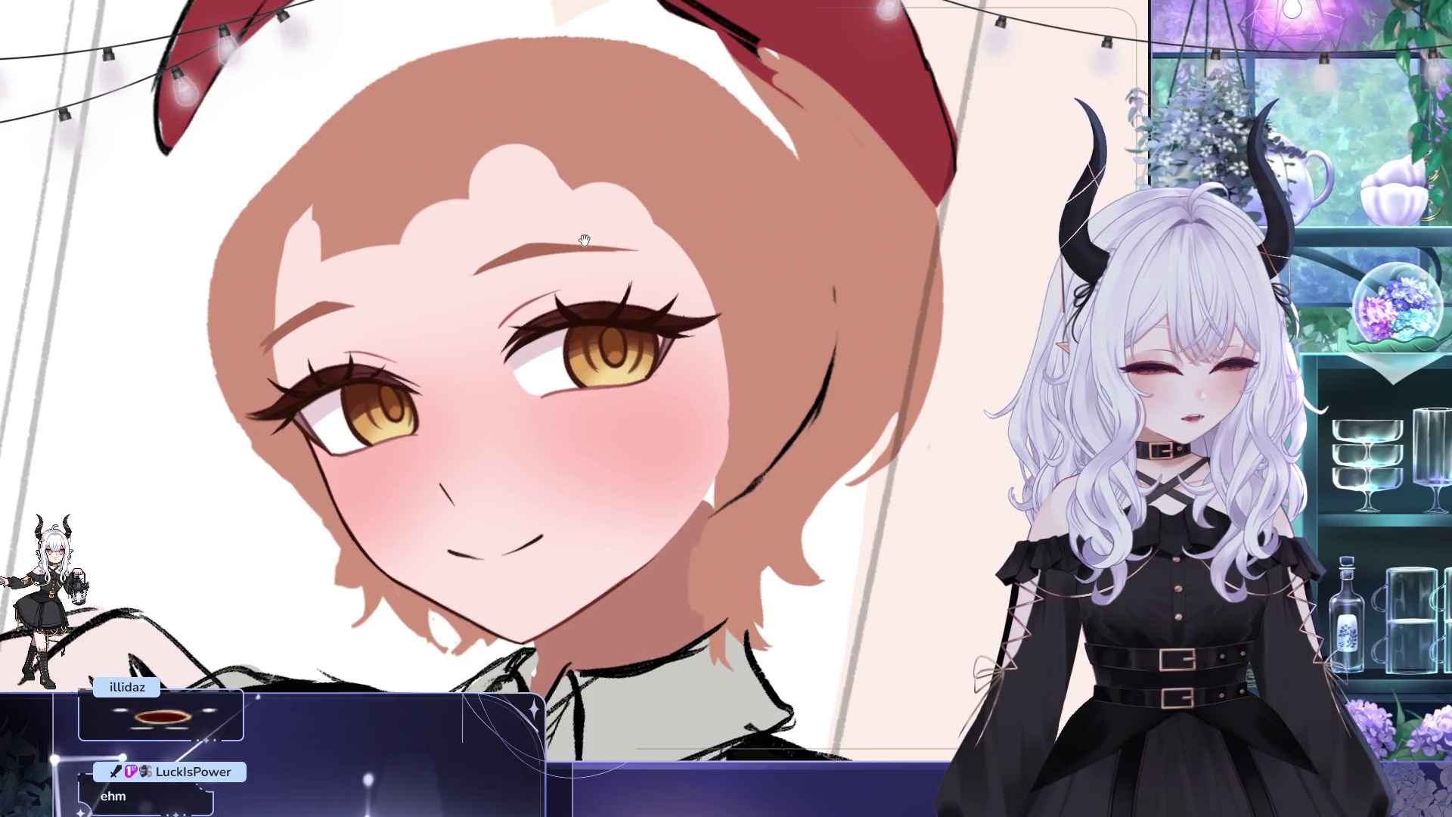
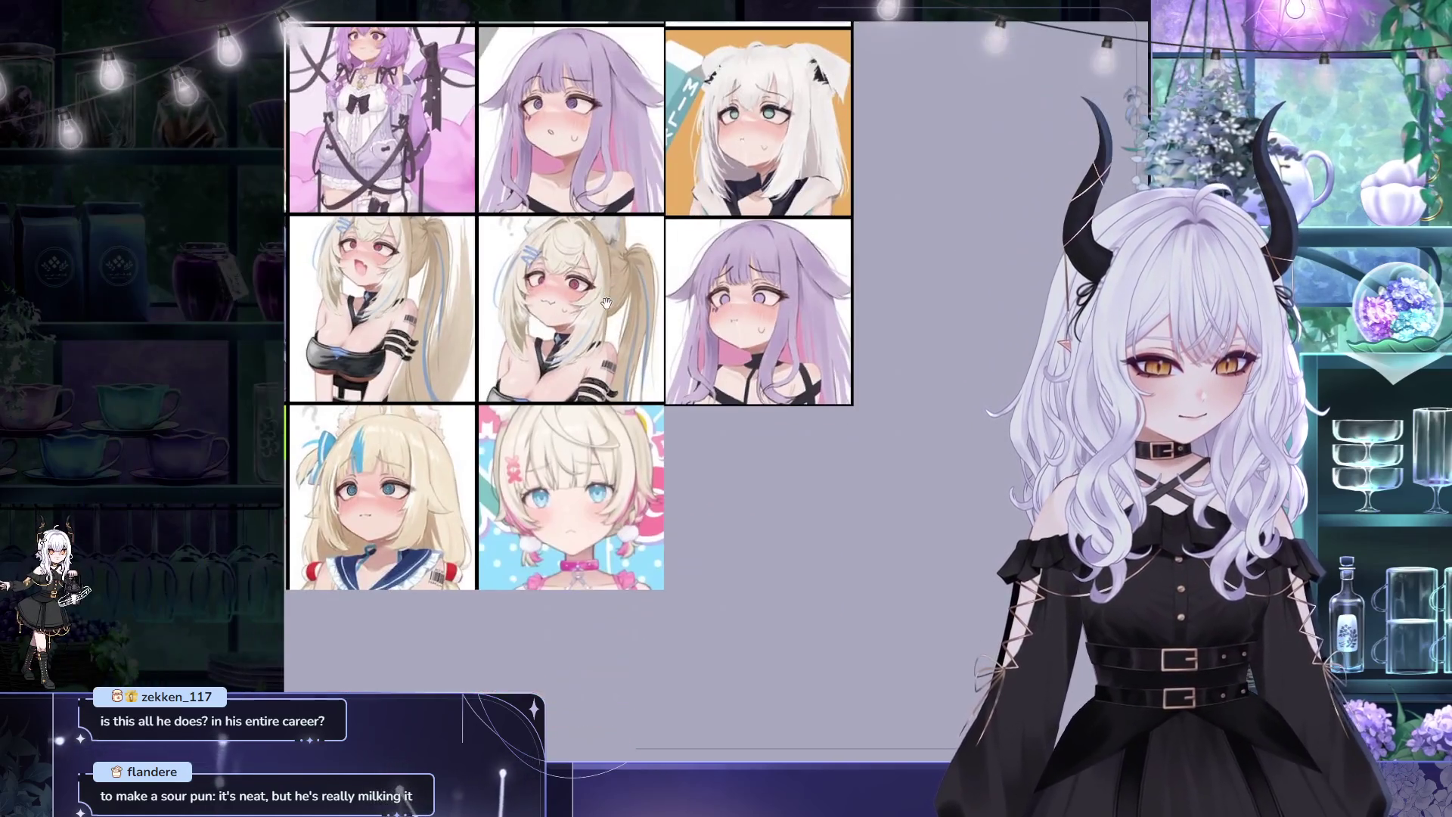
Move the block of portraits into the grid, commit it, then paste the purple-haired character picture
mouse_move(680, 338)
left_mouse_down()
mouse_move(964, 380)
mouse_move(898, 259)
left_mouse_up()
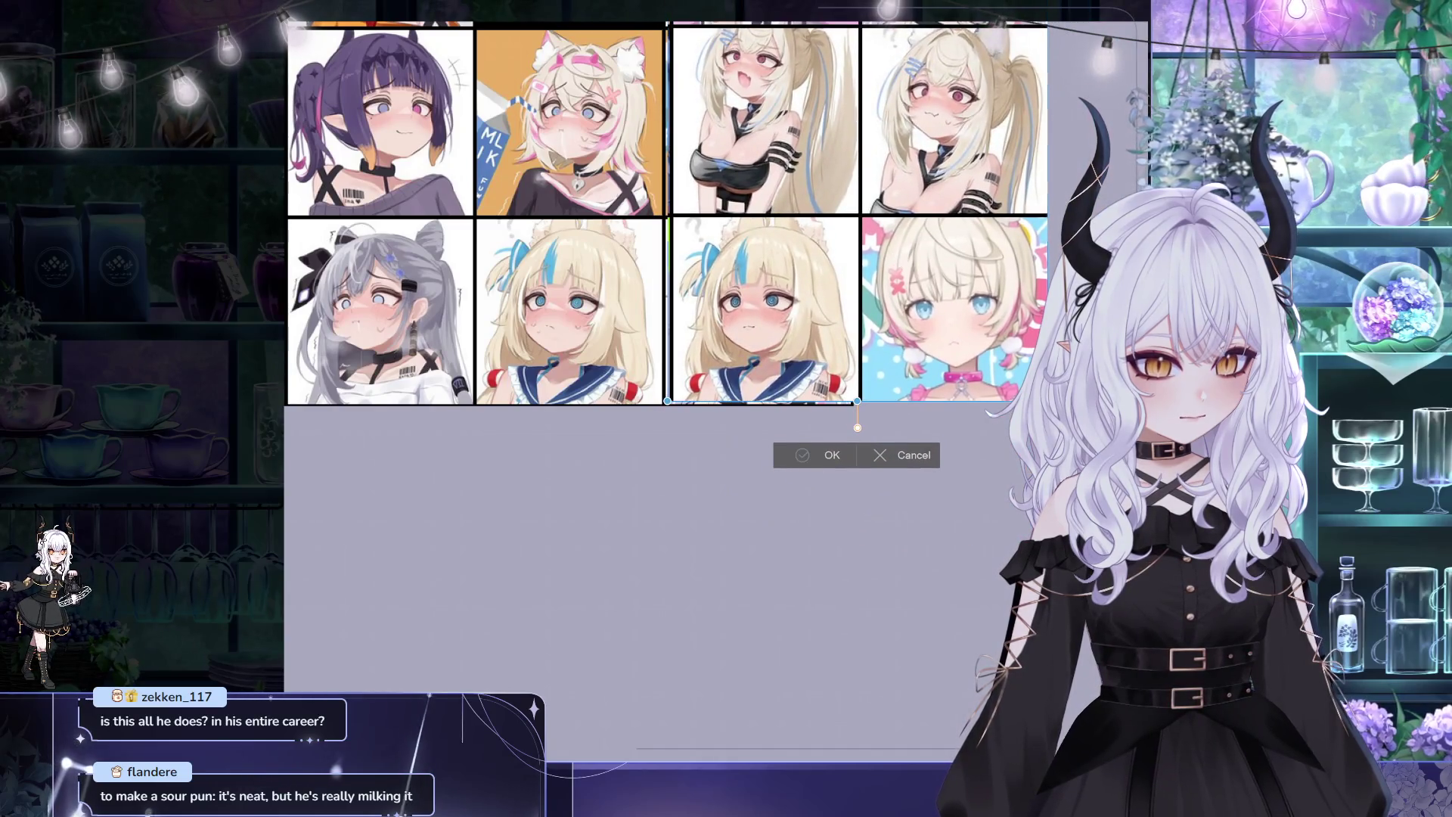
key("Return")
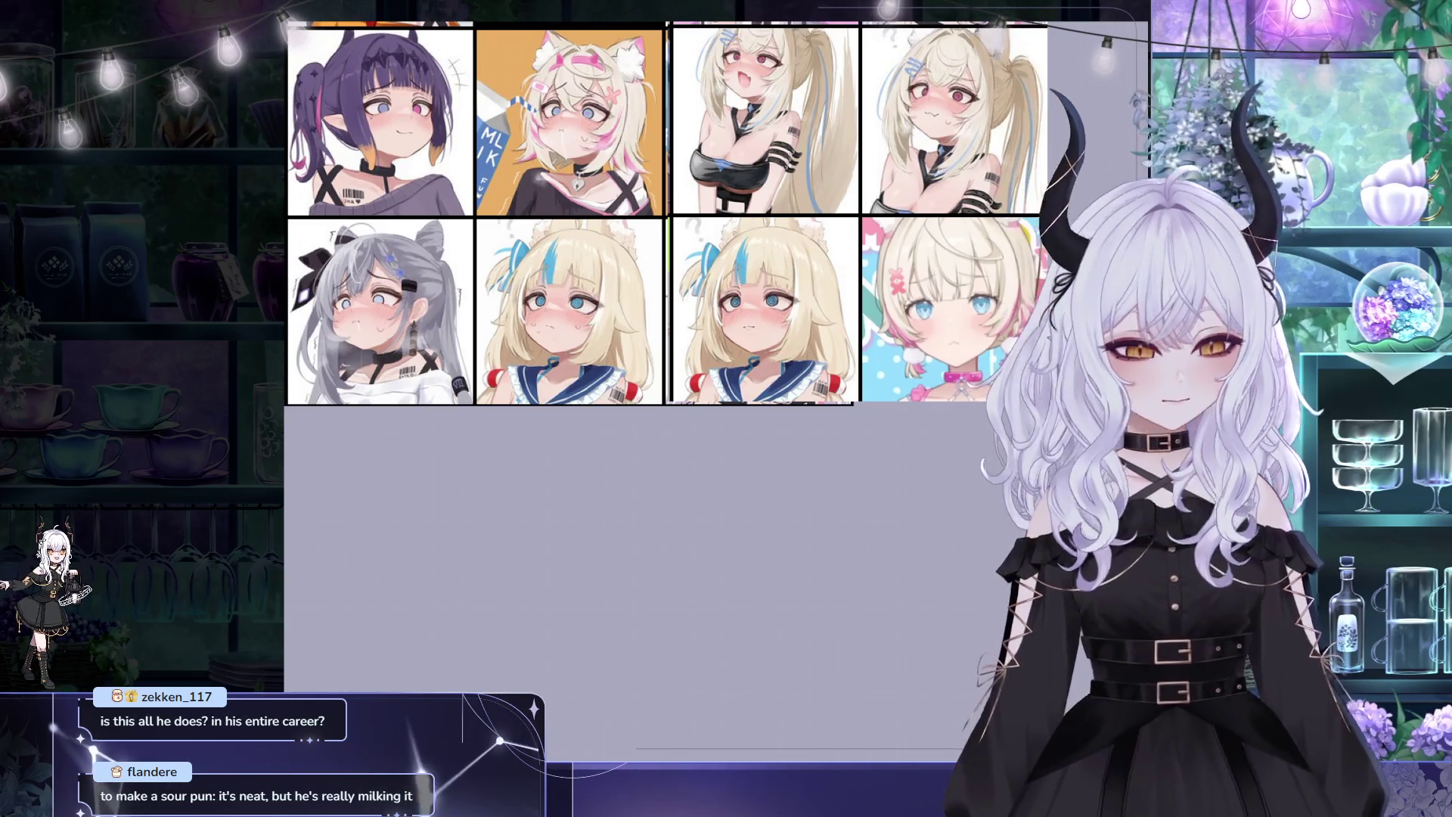
scroll(791, 358, "up", 1)
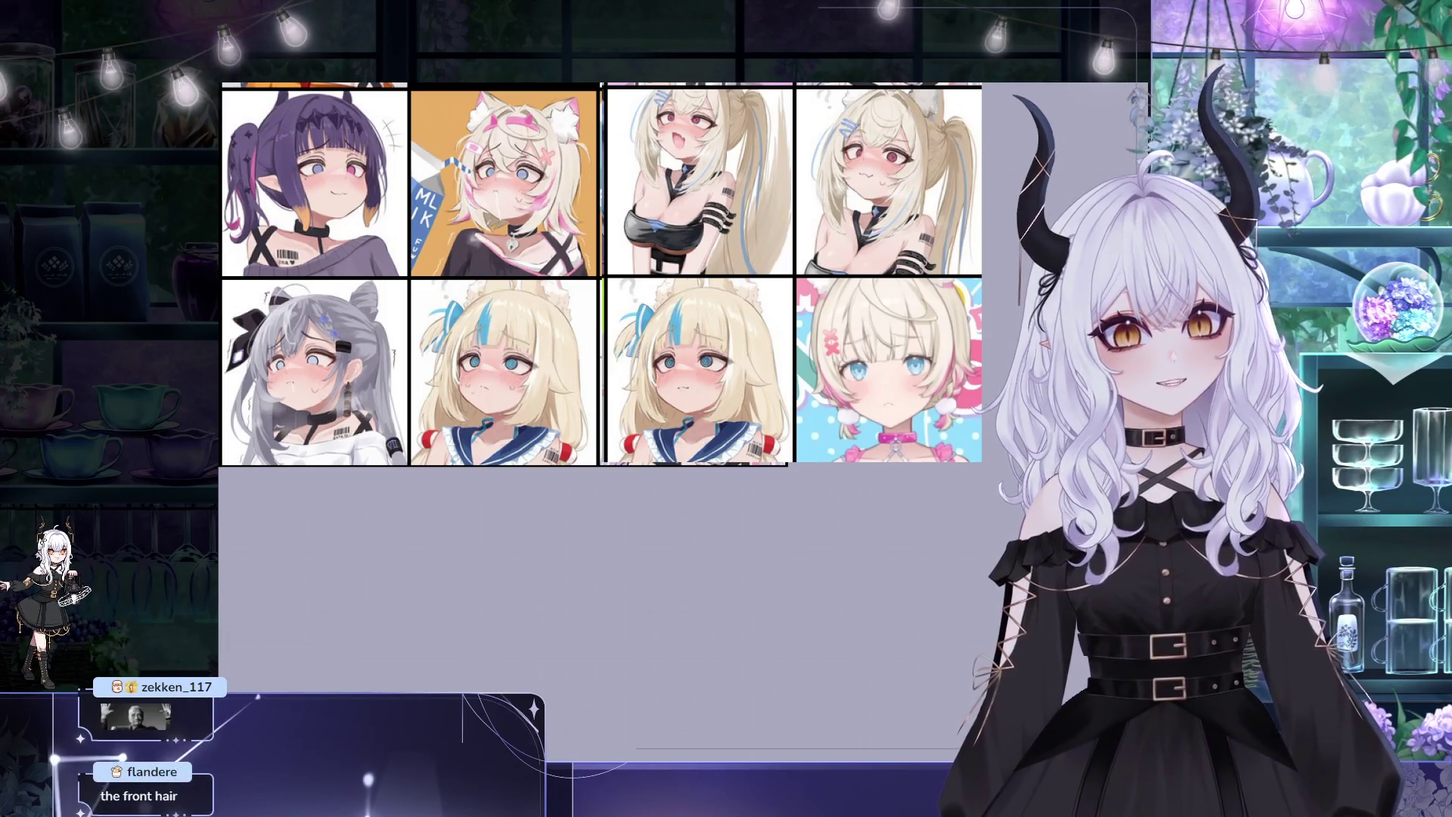
key("ctrl+v")
scroll(523, 89, "down", 1)
scroll(555, 100, "up", 2)
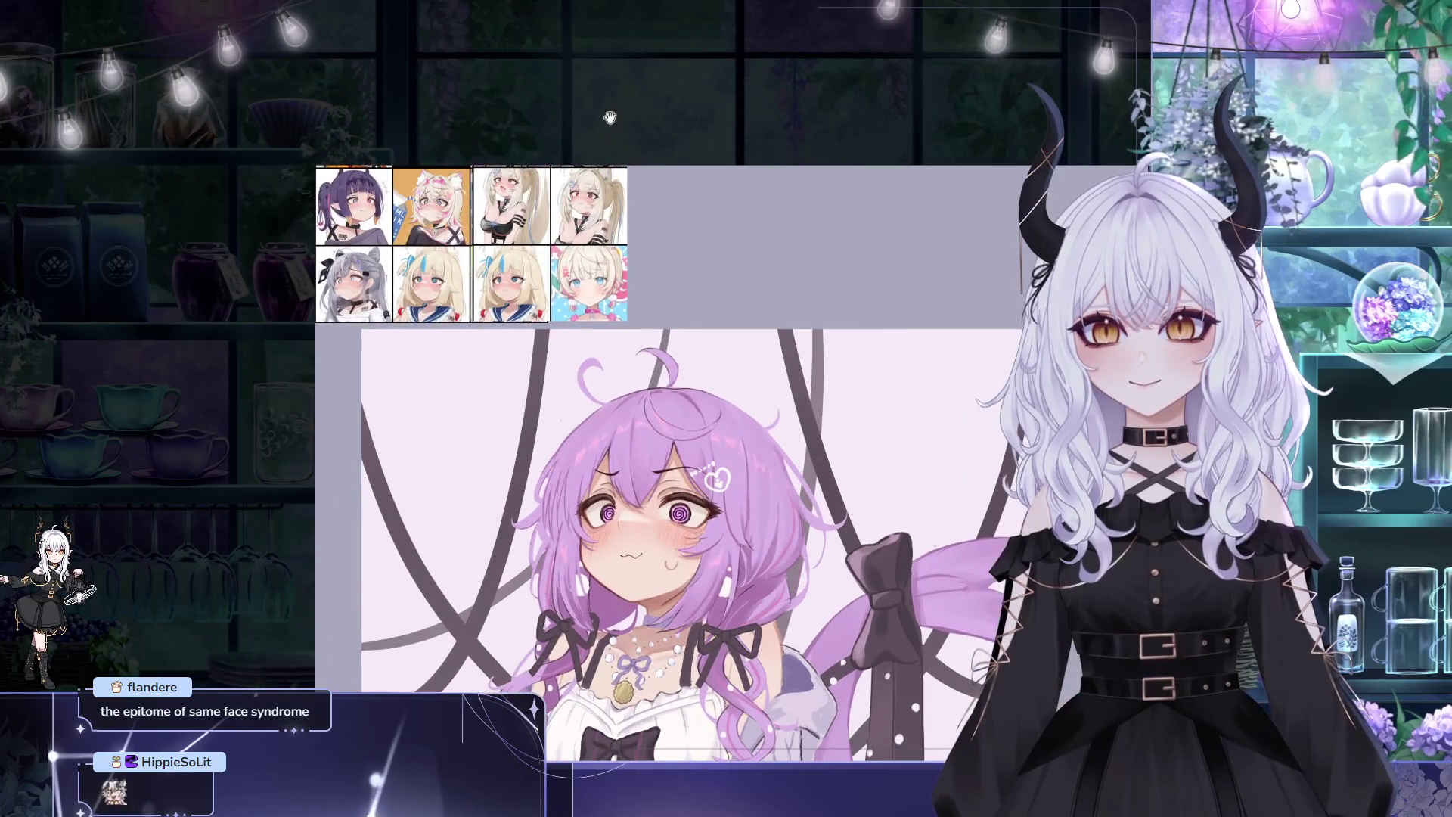
scroll(589, 110, "up", 1)
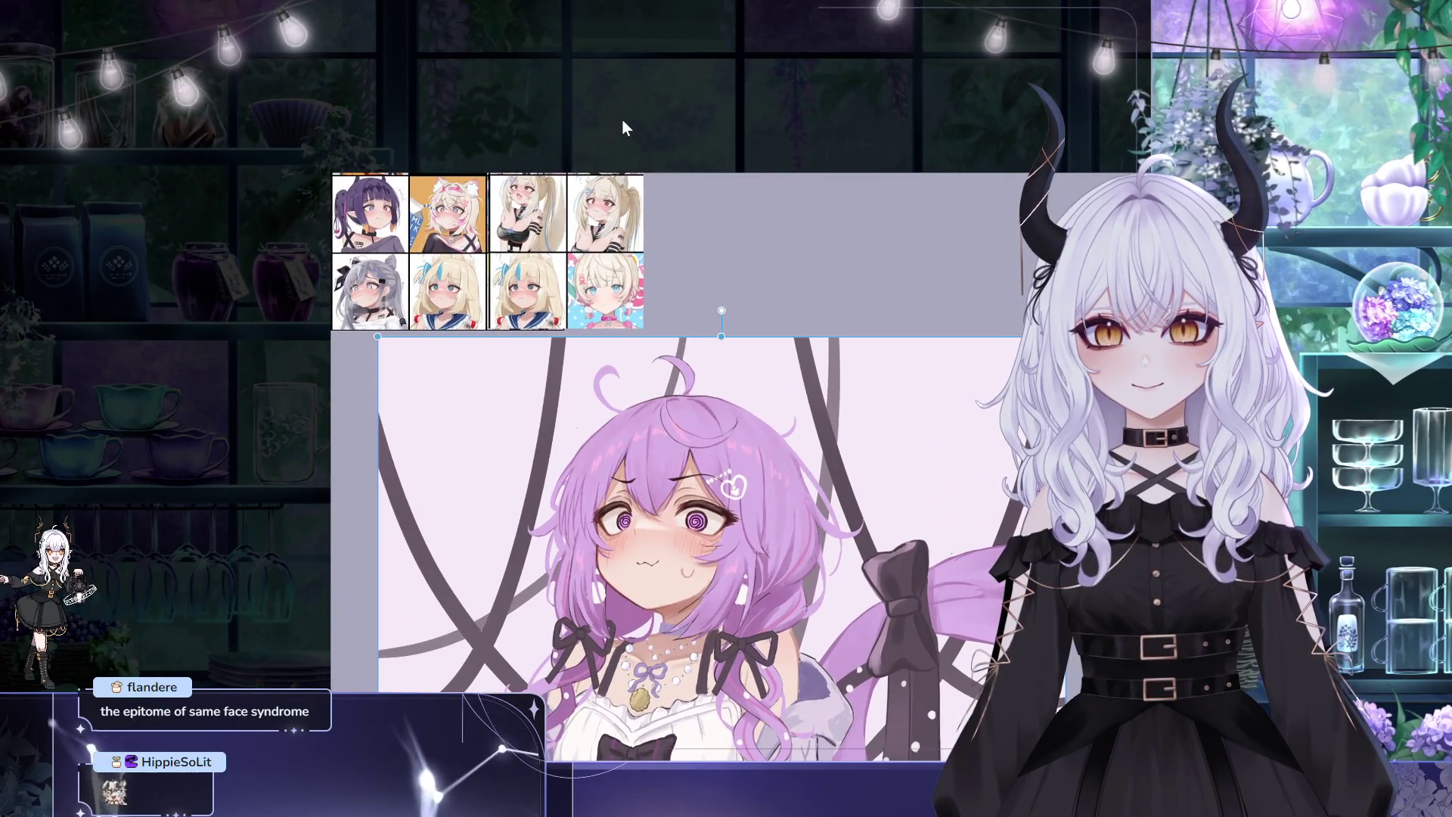
scroll(621, 120, "up", 1)
scroll(622, 103, "up", 1)
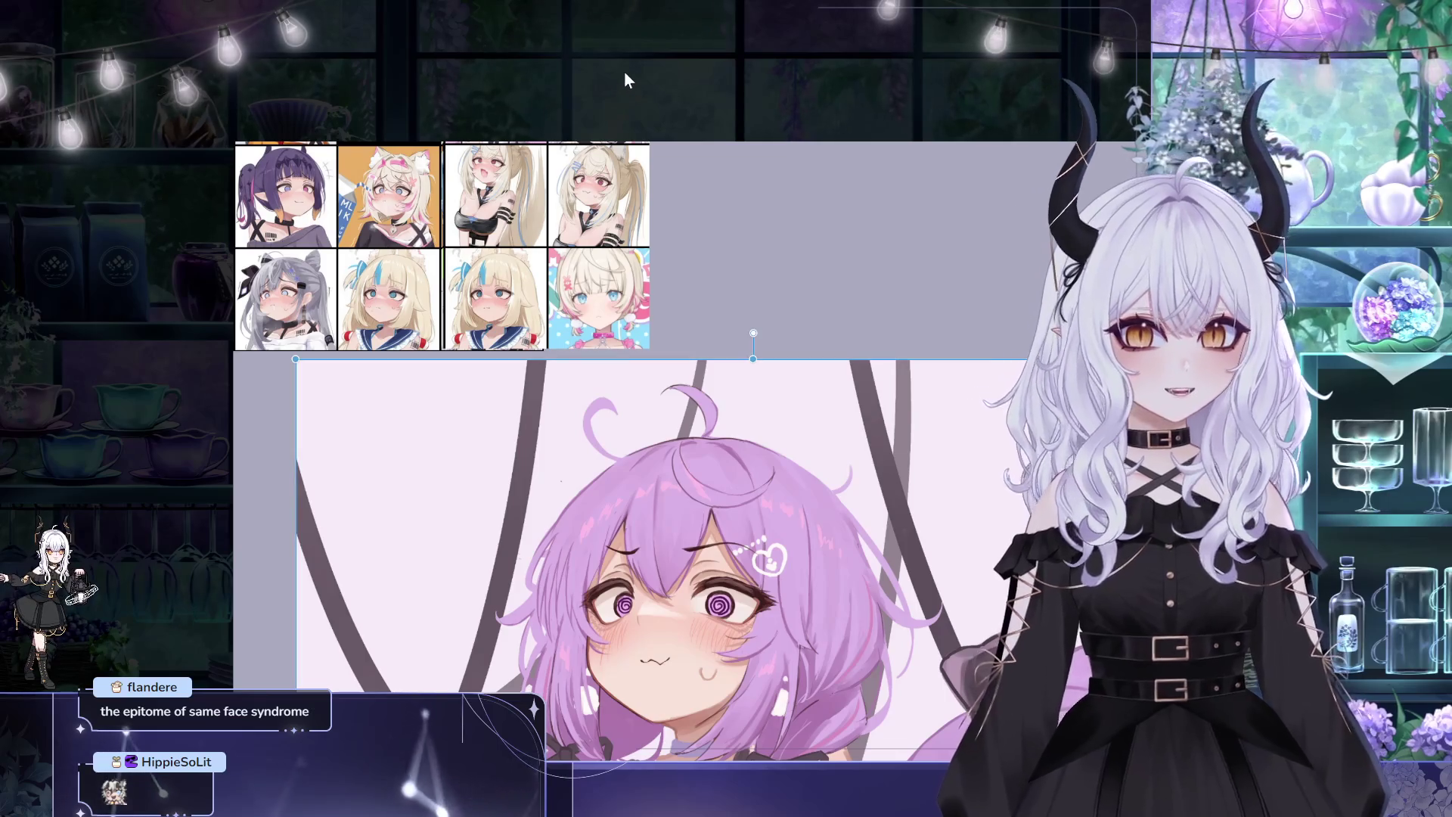
Pan the board view to frame the newly pasted purple-haired picture
left_click_drag(590, 98, 628, 80)
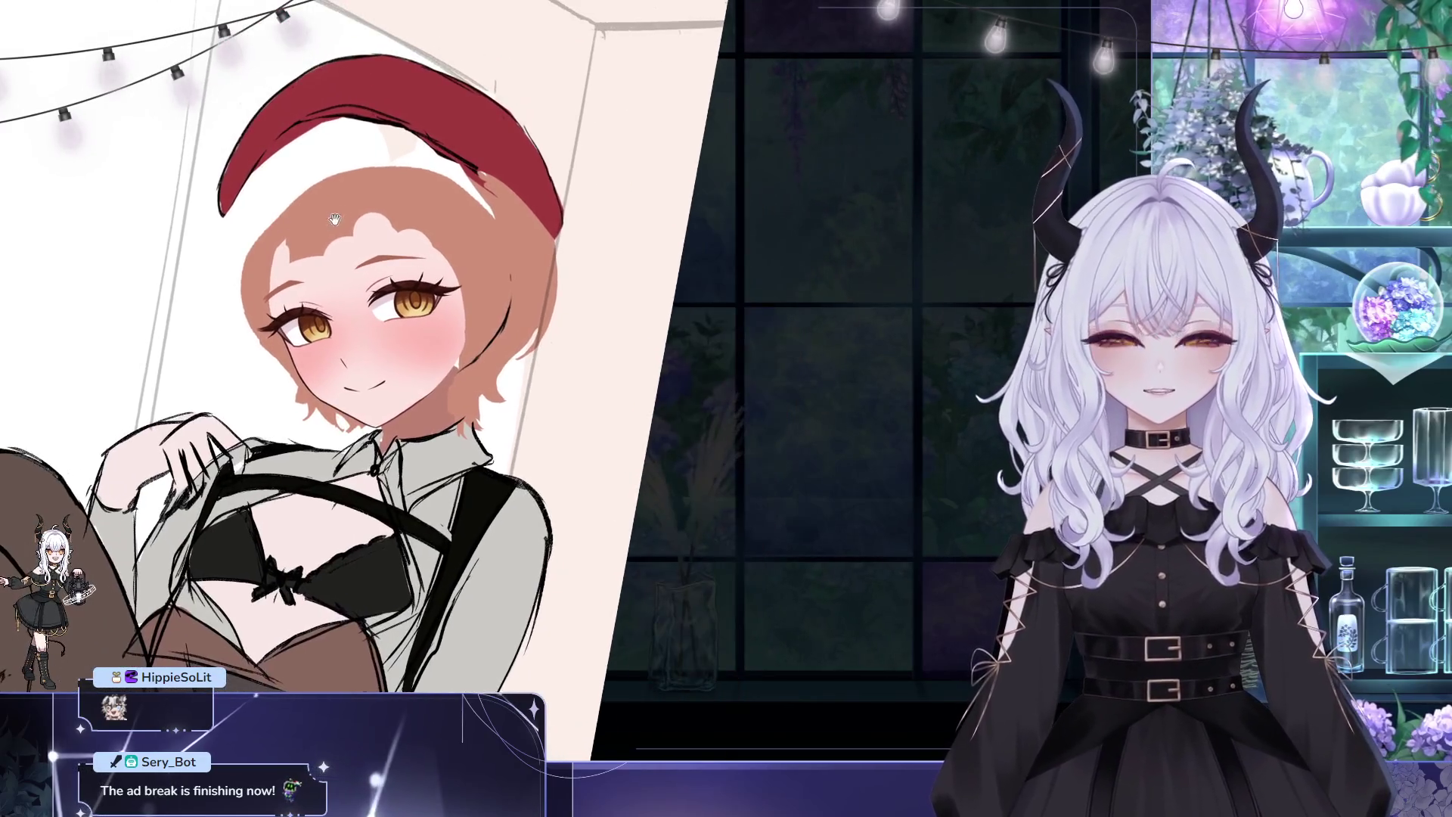
left_click_drag(364, 159, 340, 213)
scroll(338, 213, "up", 2)
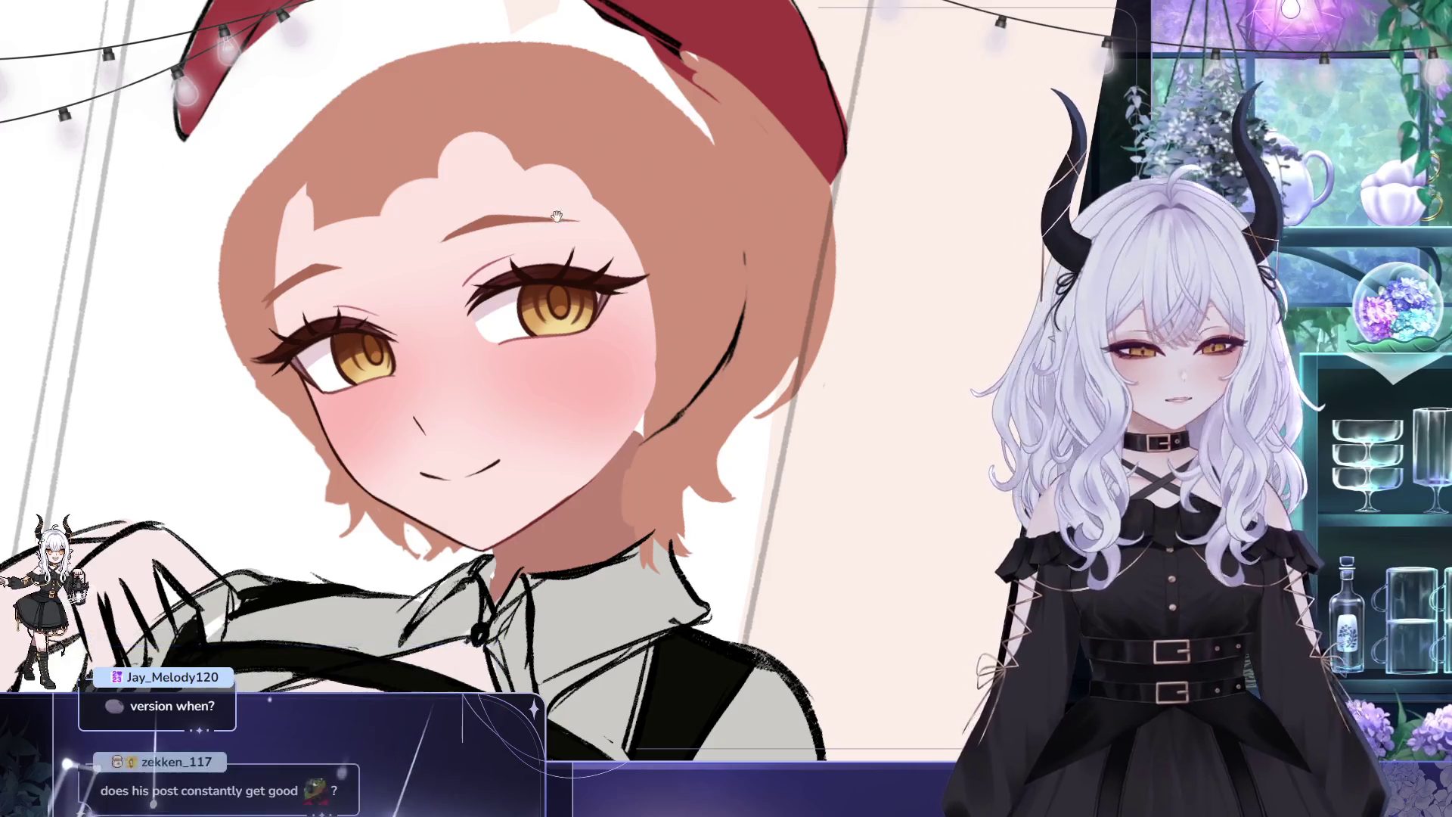
left_click_drag(558, 215, 430, 182)
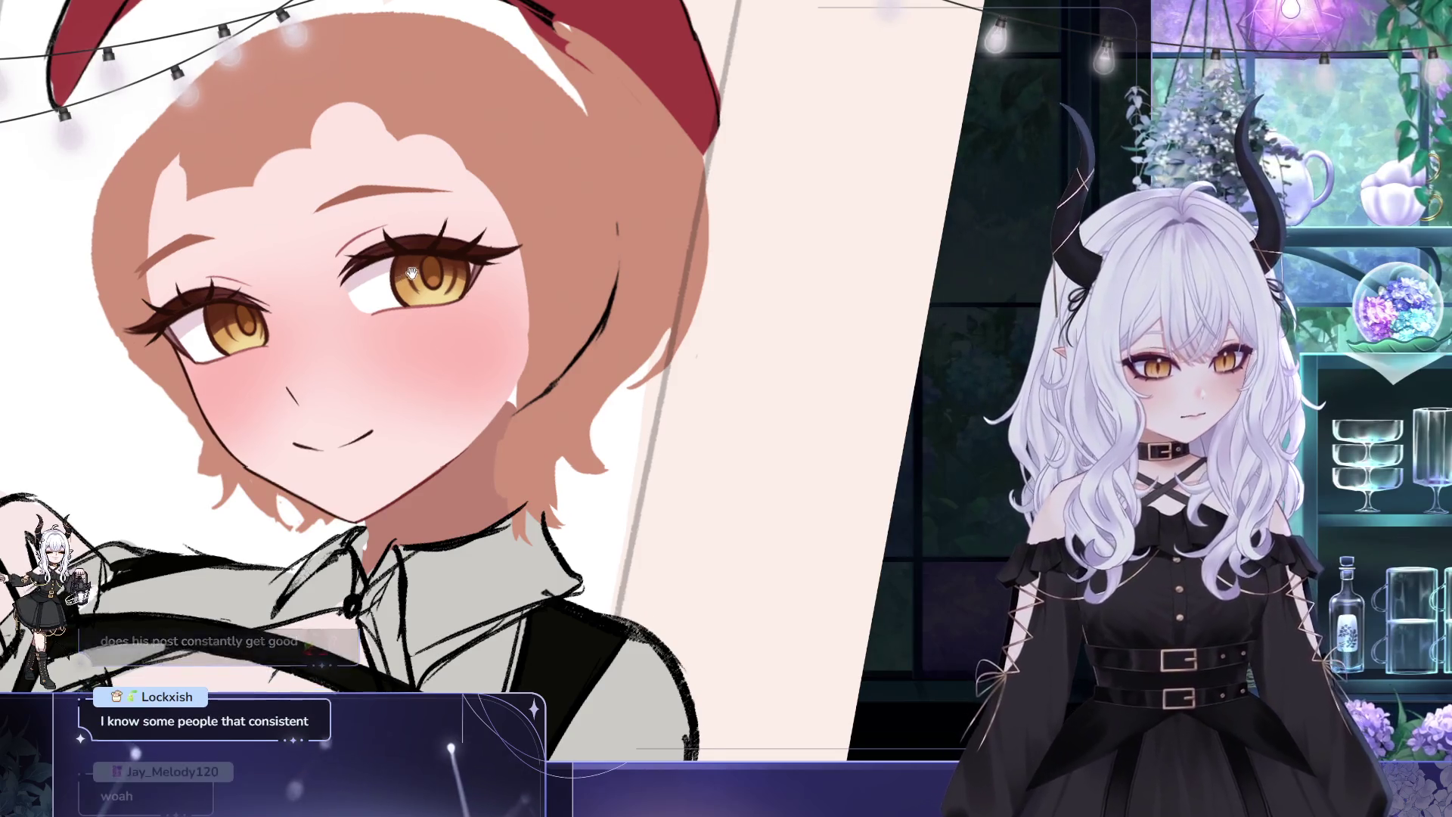
left_click_drag(412, 273, 441, 186)
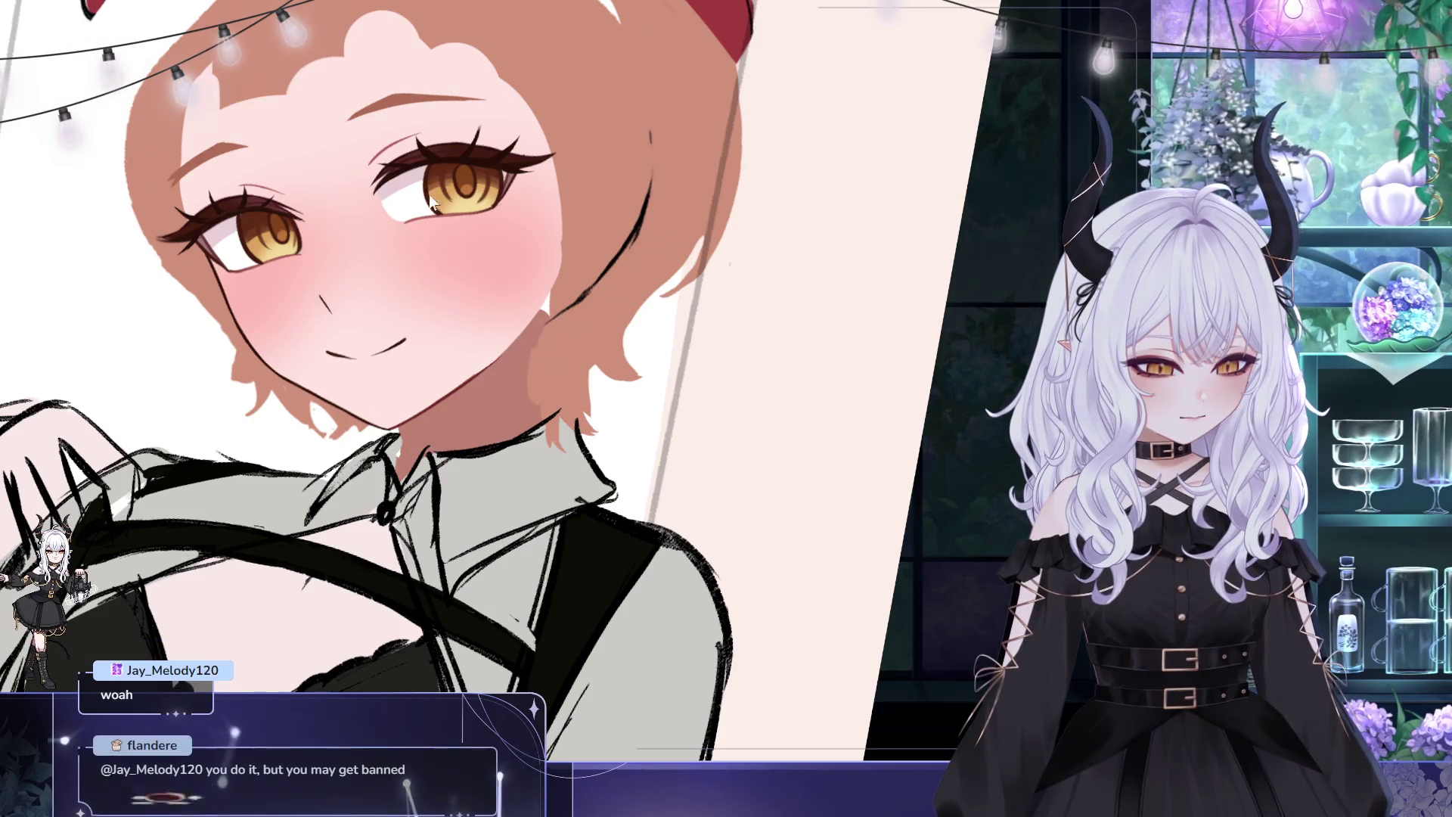
left_click_drag(465, 110, 565, 157)
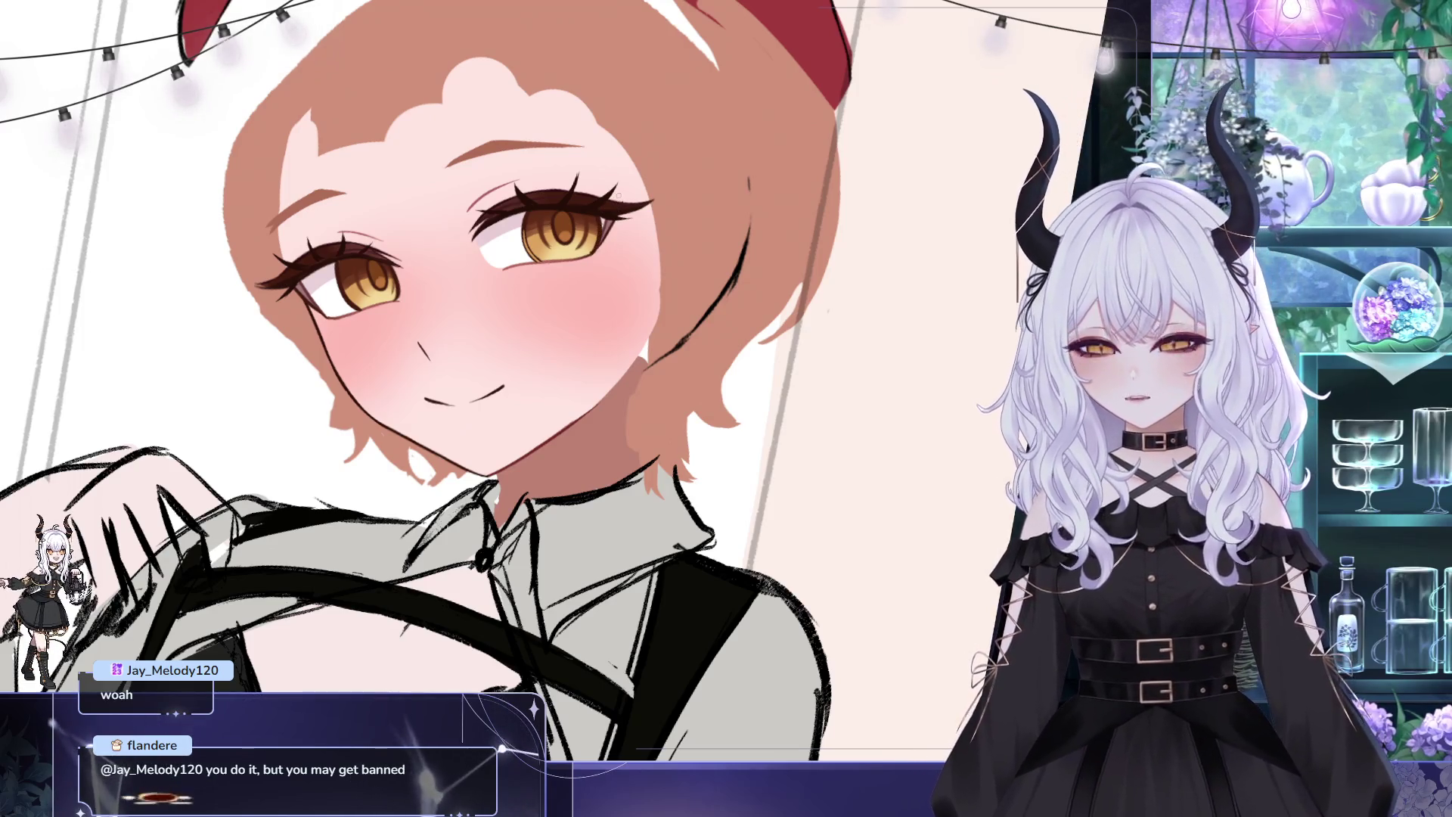
left_click_drag(454, 340, 439, 317)
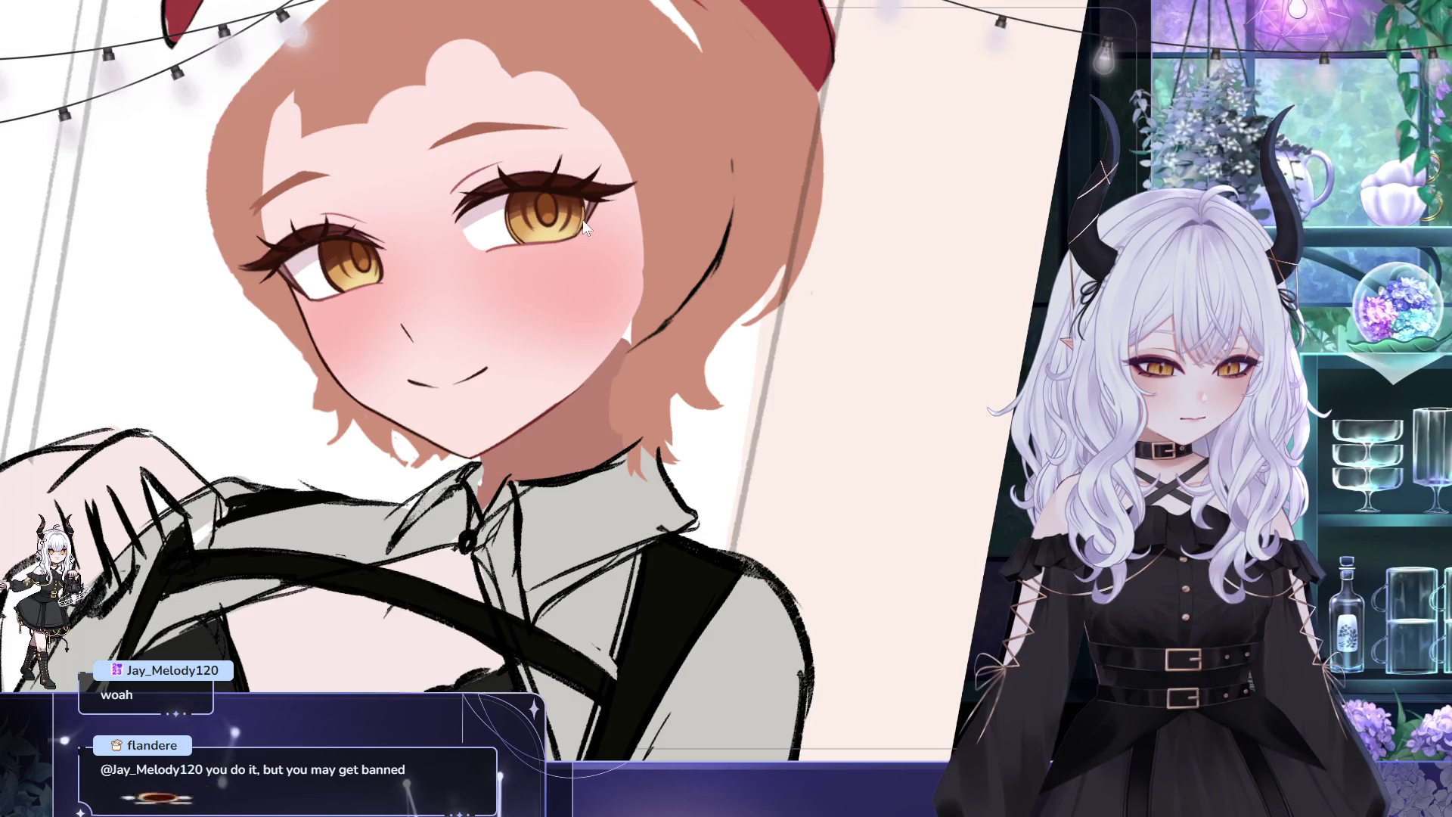
scroll(422, 382, "down", 1)
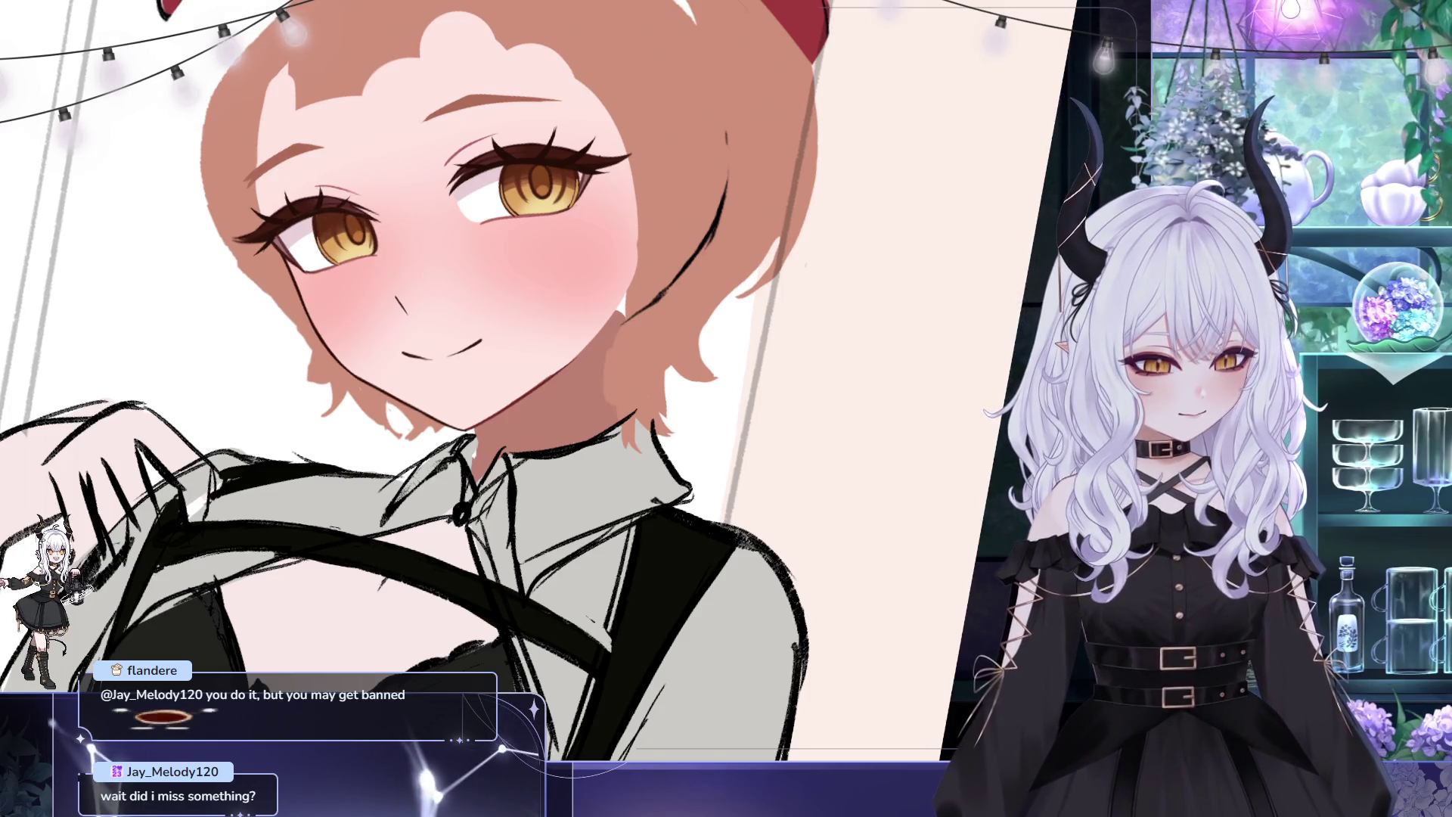
left_click_drag(412, 271, 474, 231)
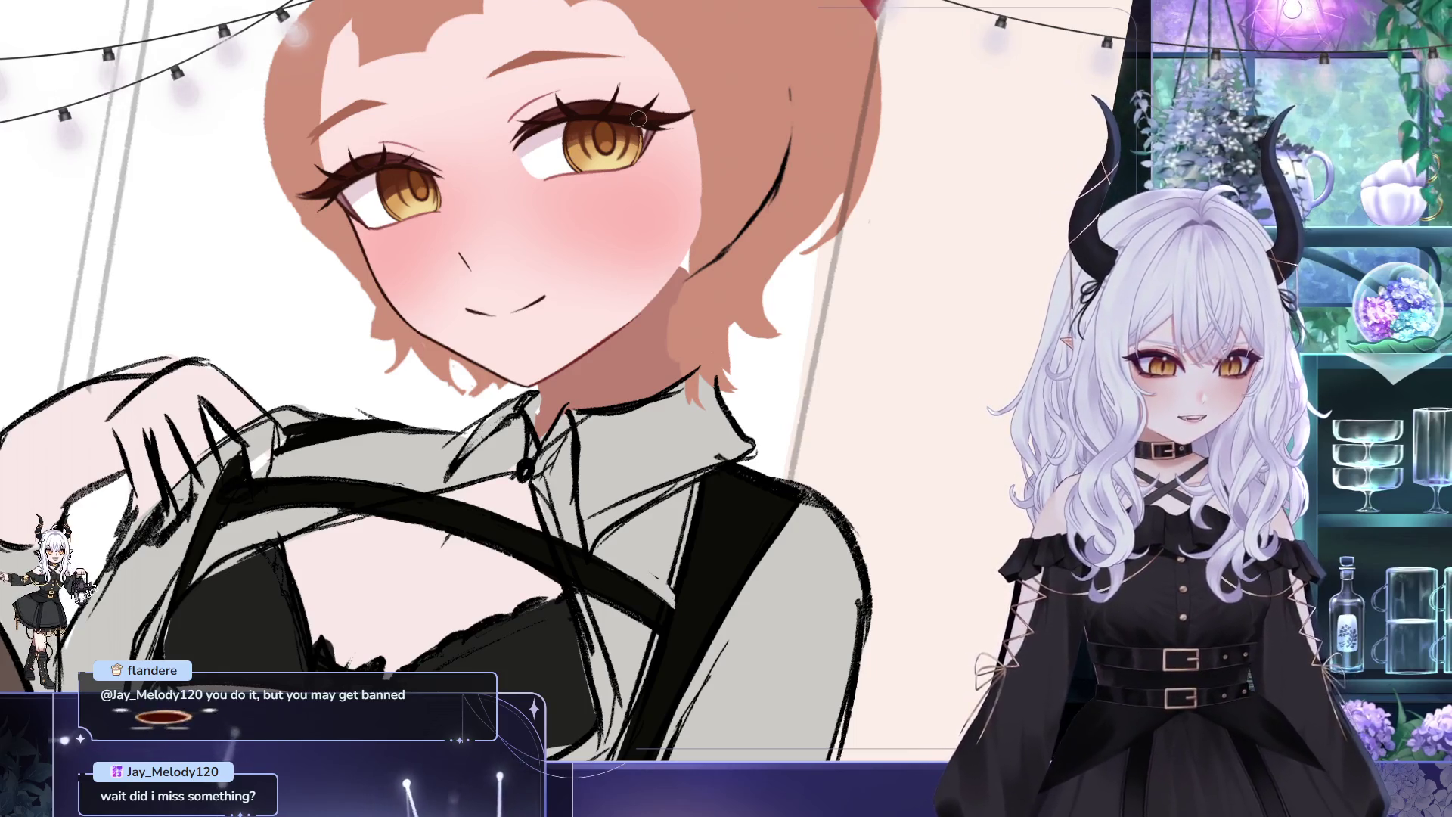
scroll(447, 381, "up", 2)
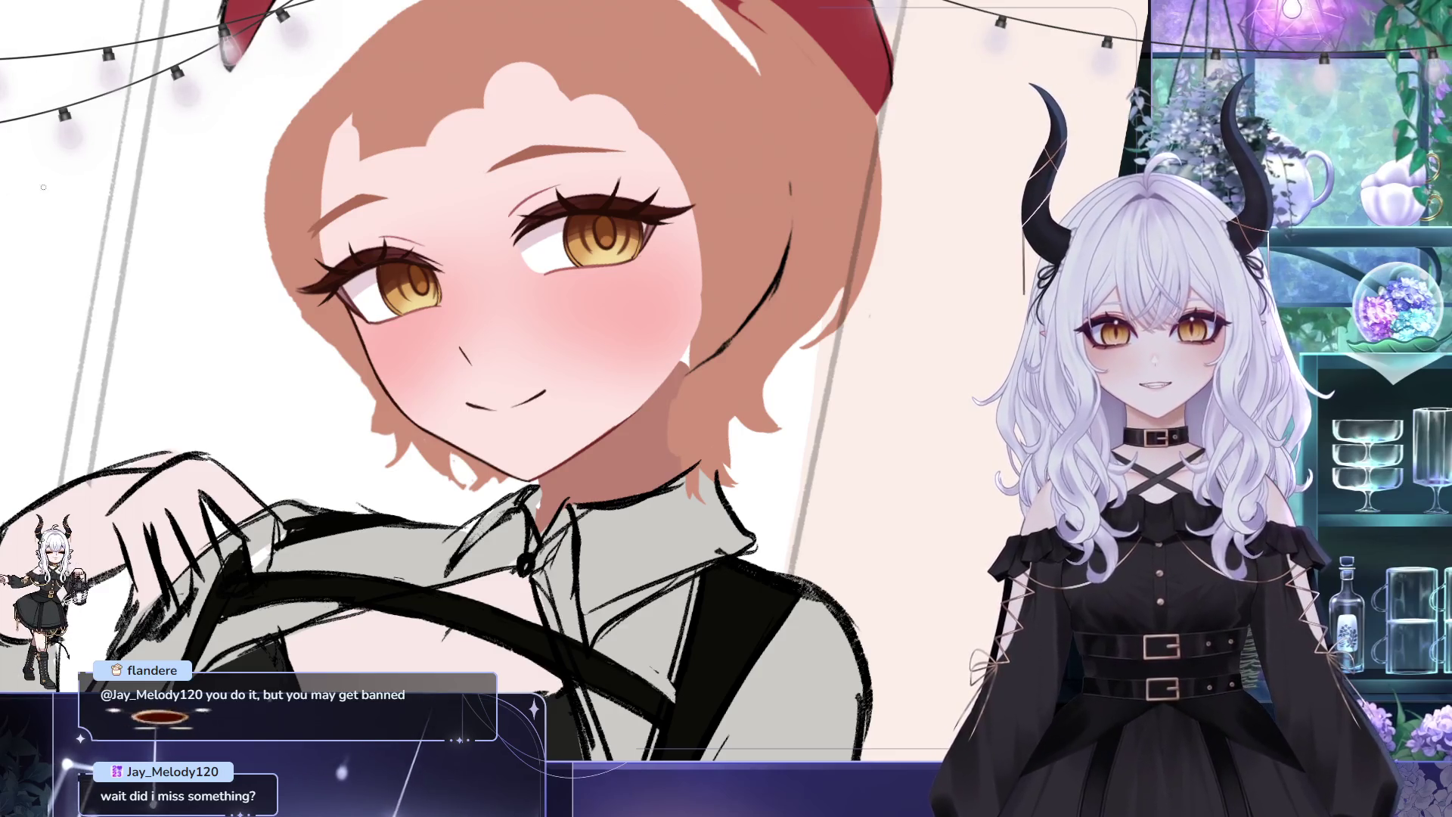
left_click_drag(515, 125, 486, 108)
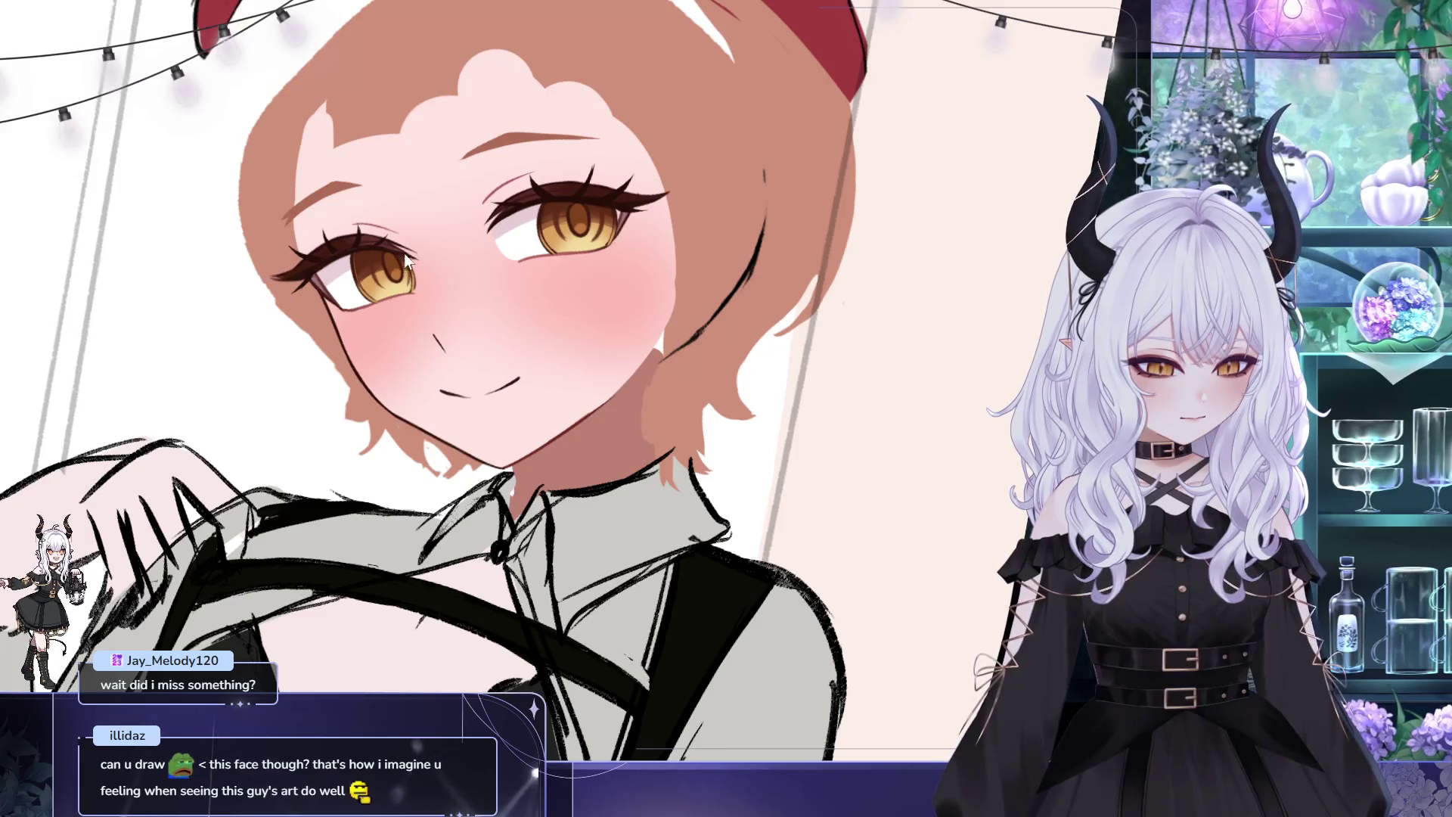
scroll(436, 228, "right", 2)
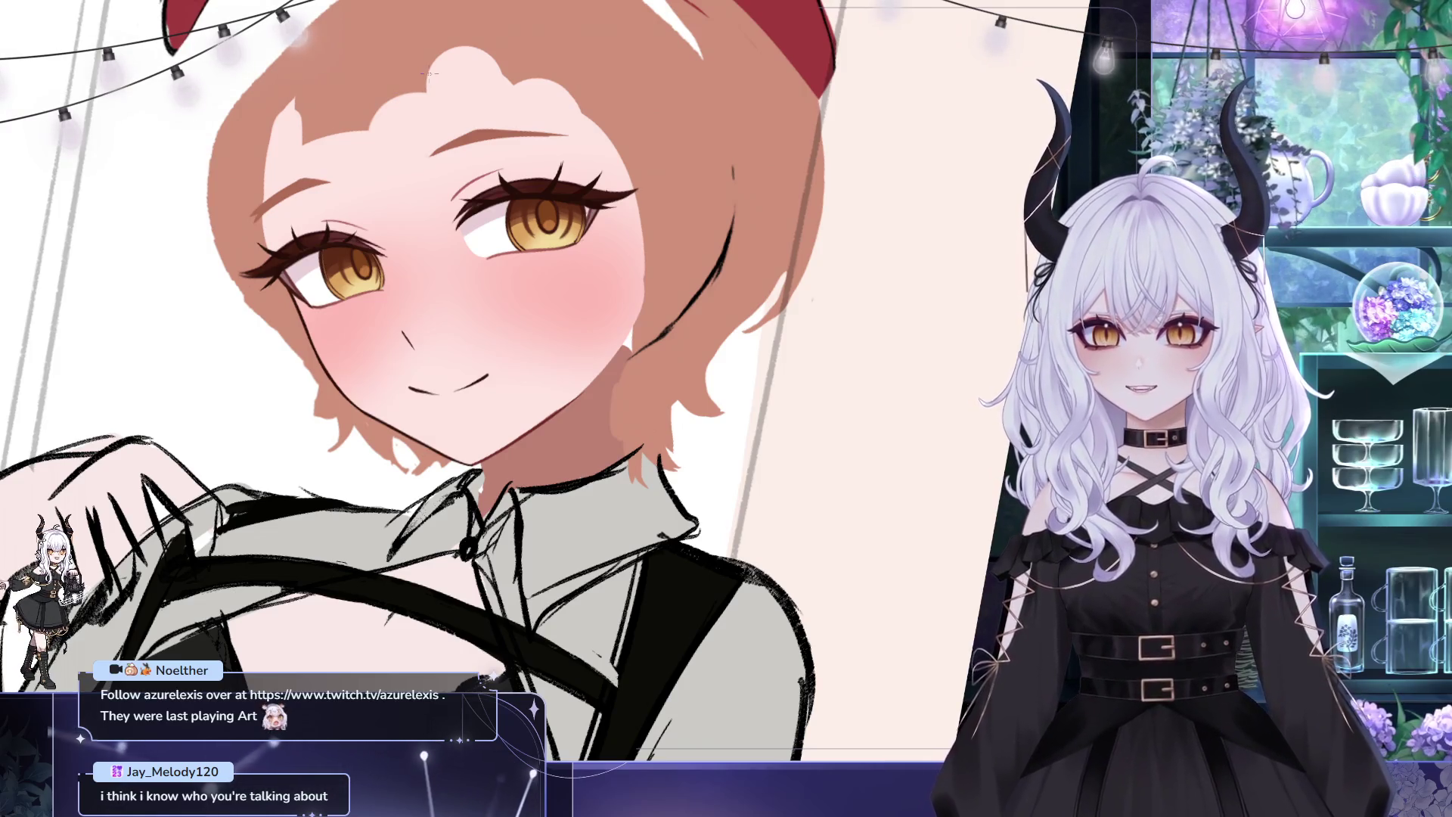
scroll(781, 227, "down", 2)
scroll(781, 227, "up", 1)
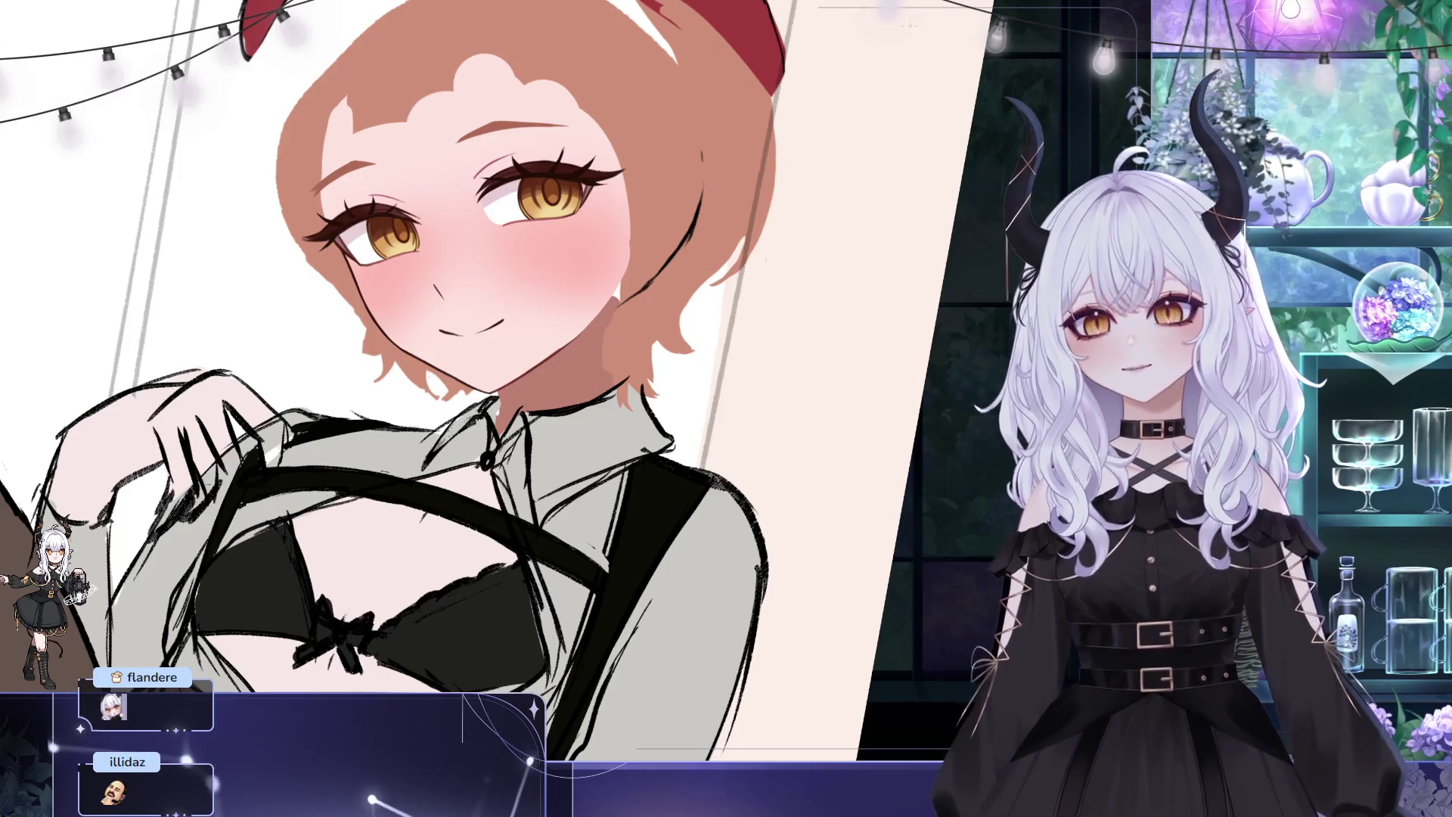
scroll(808, 50, "up", 1)
scroll(808, 50, "up", 1)
scroll(808, 49, "up", 1)
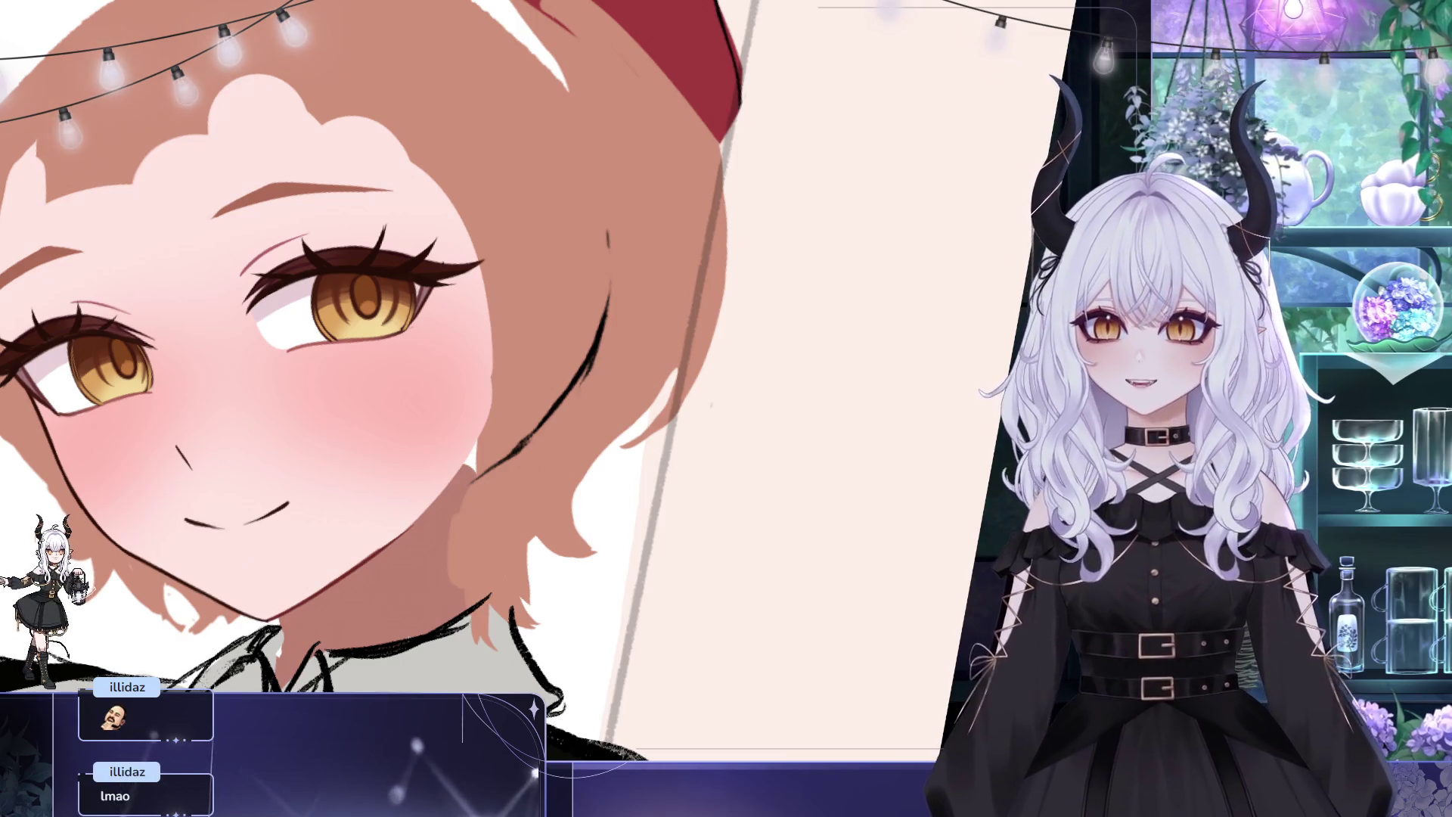
mouse_move(341, 207)
left_mouse_down()
mouse_move(545, 261)
mouse_move(604, 207)
left_mouse_up()
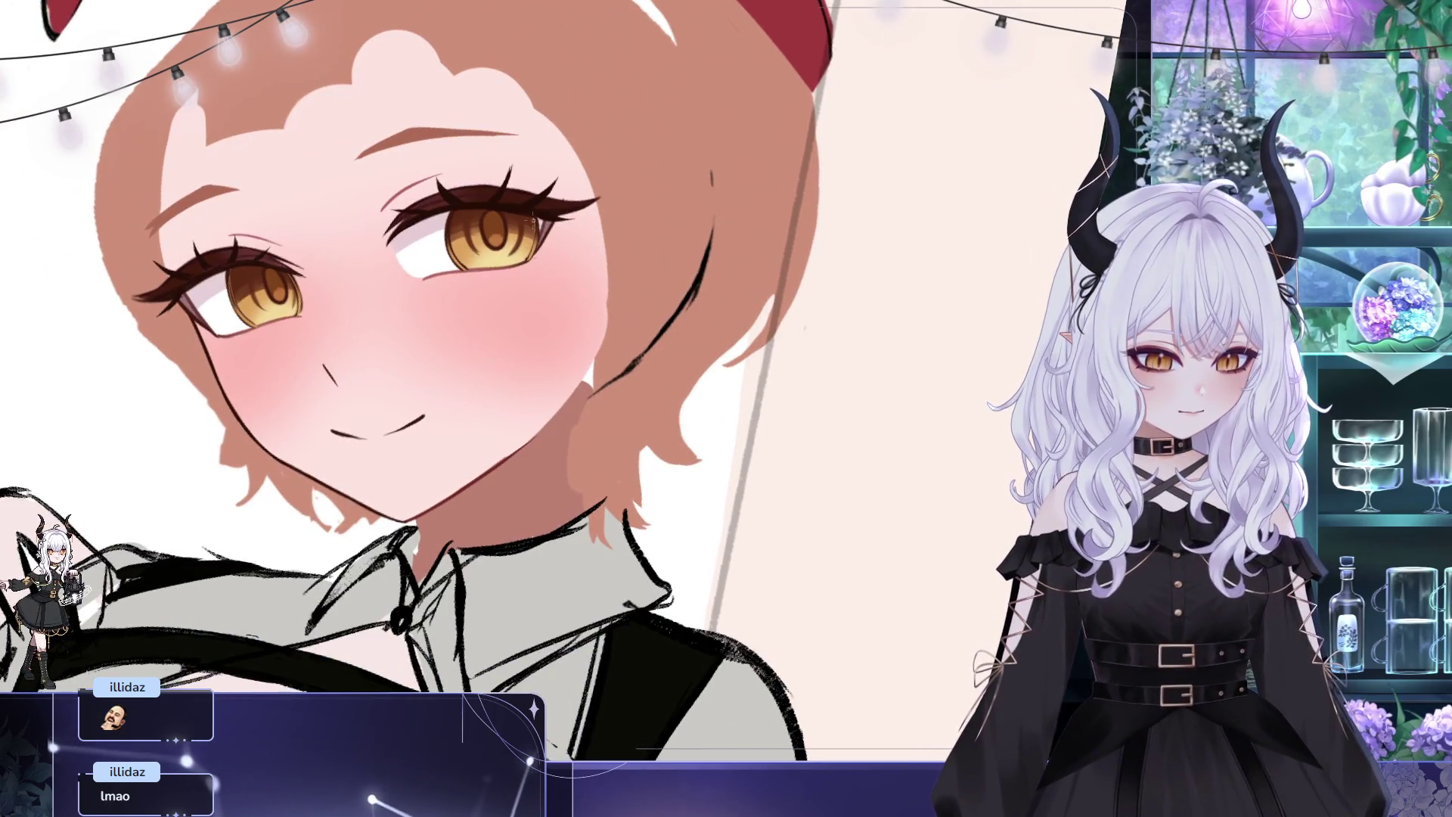
left_click_drag(546, 201, 569, 179)
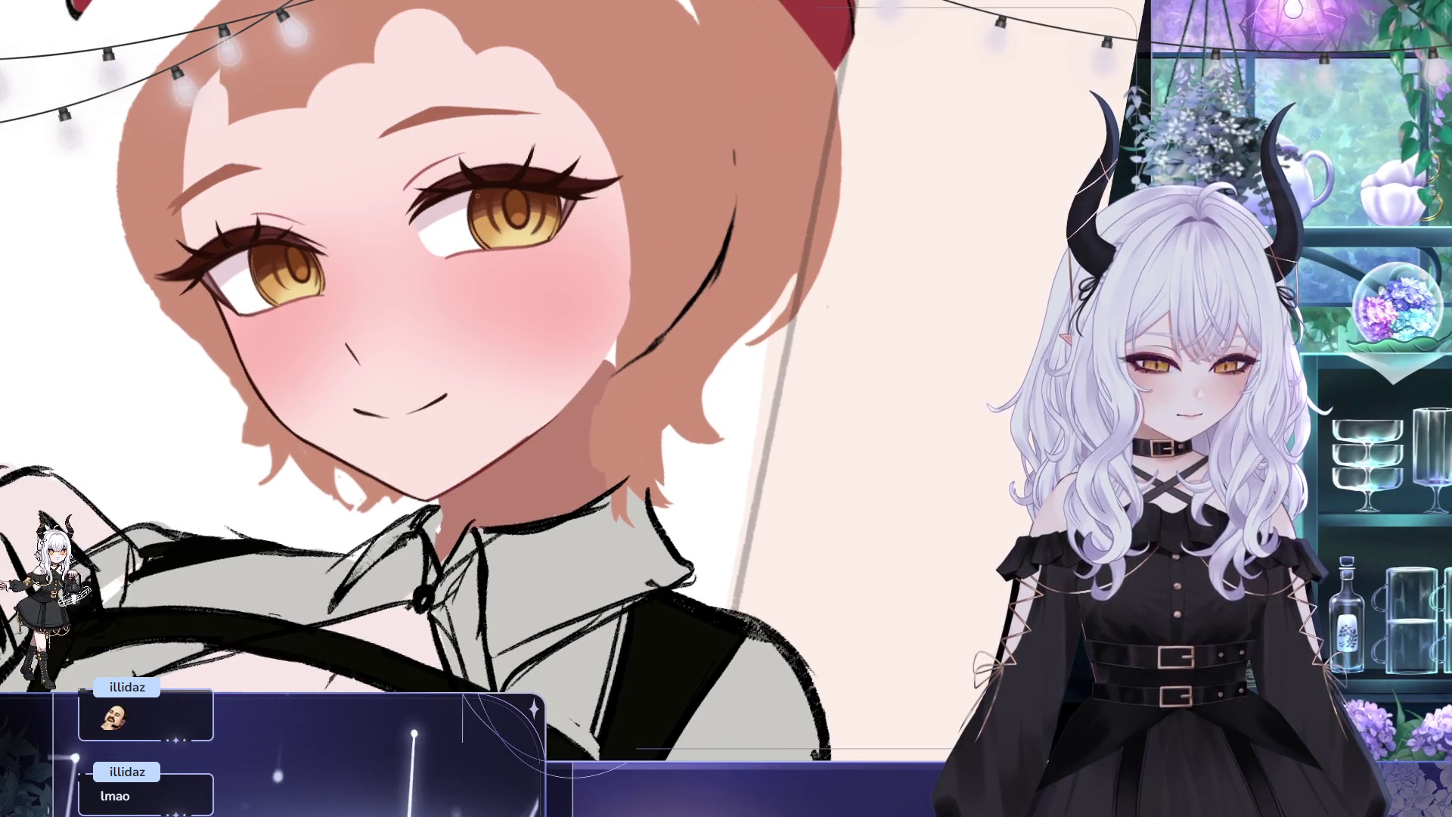
left_click_drag(477, 195, 552, 252)
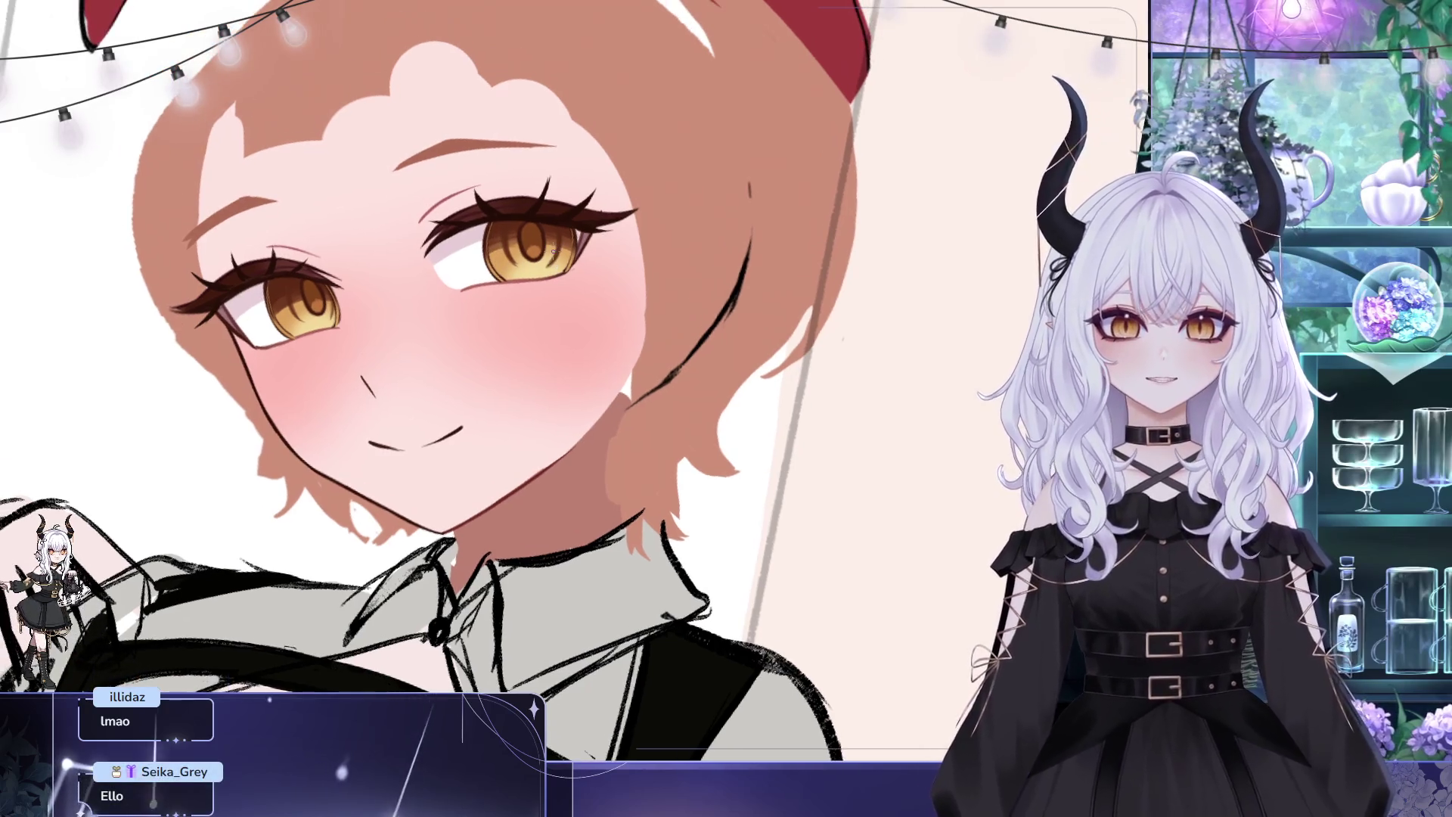
scroll(552, 252, "down", 3)
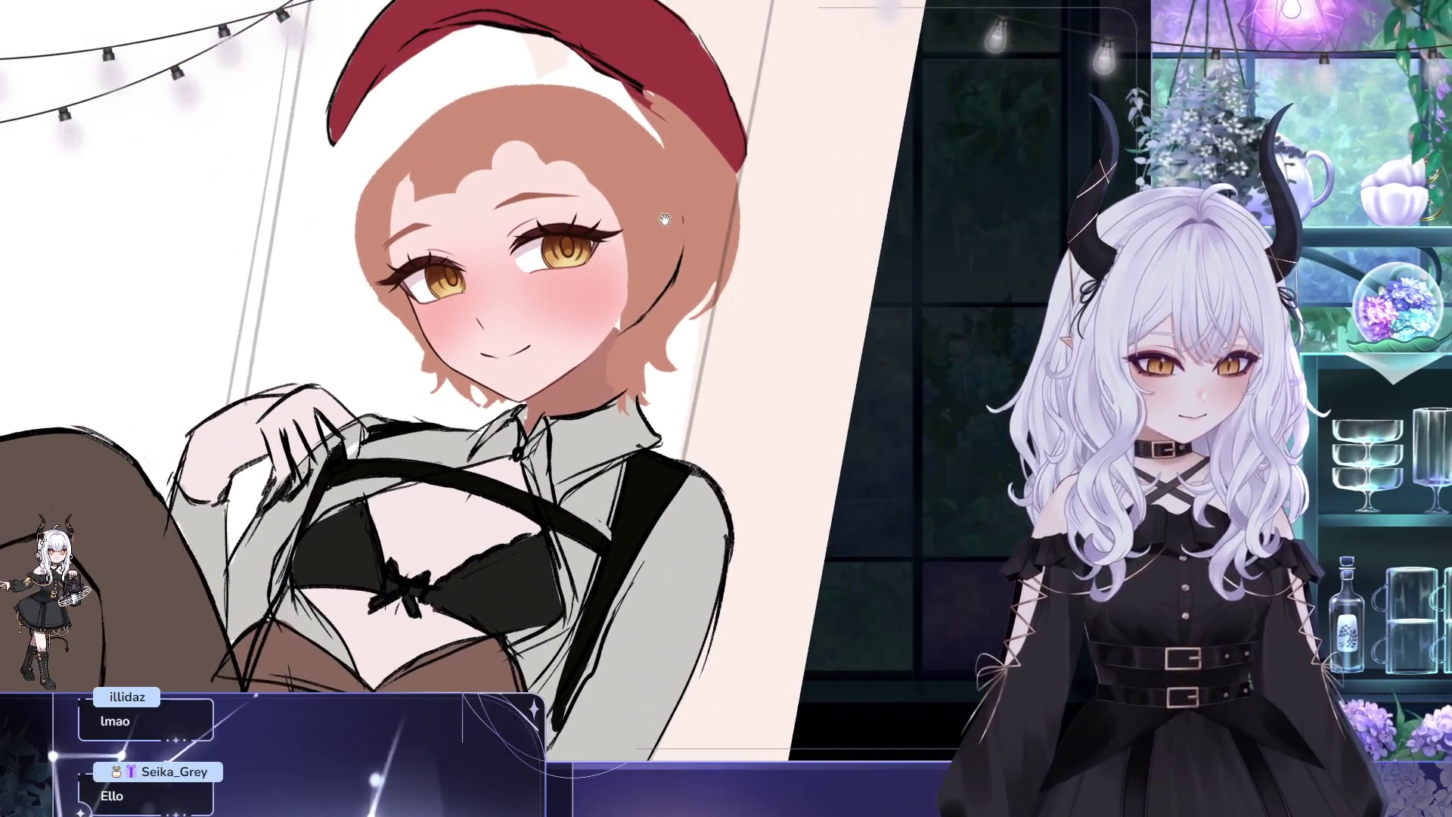
scroll(666, 217, "down", 2)
scroll(665, 218, "down", 2)
scroll(670, 155, "up", 2)
scroll(670, 156, "up", 2)
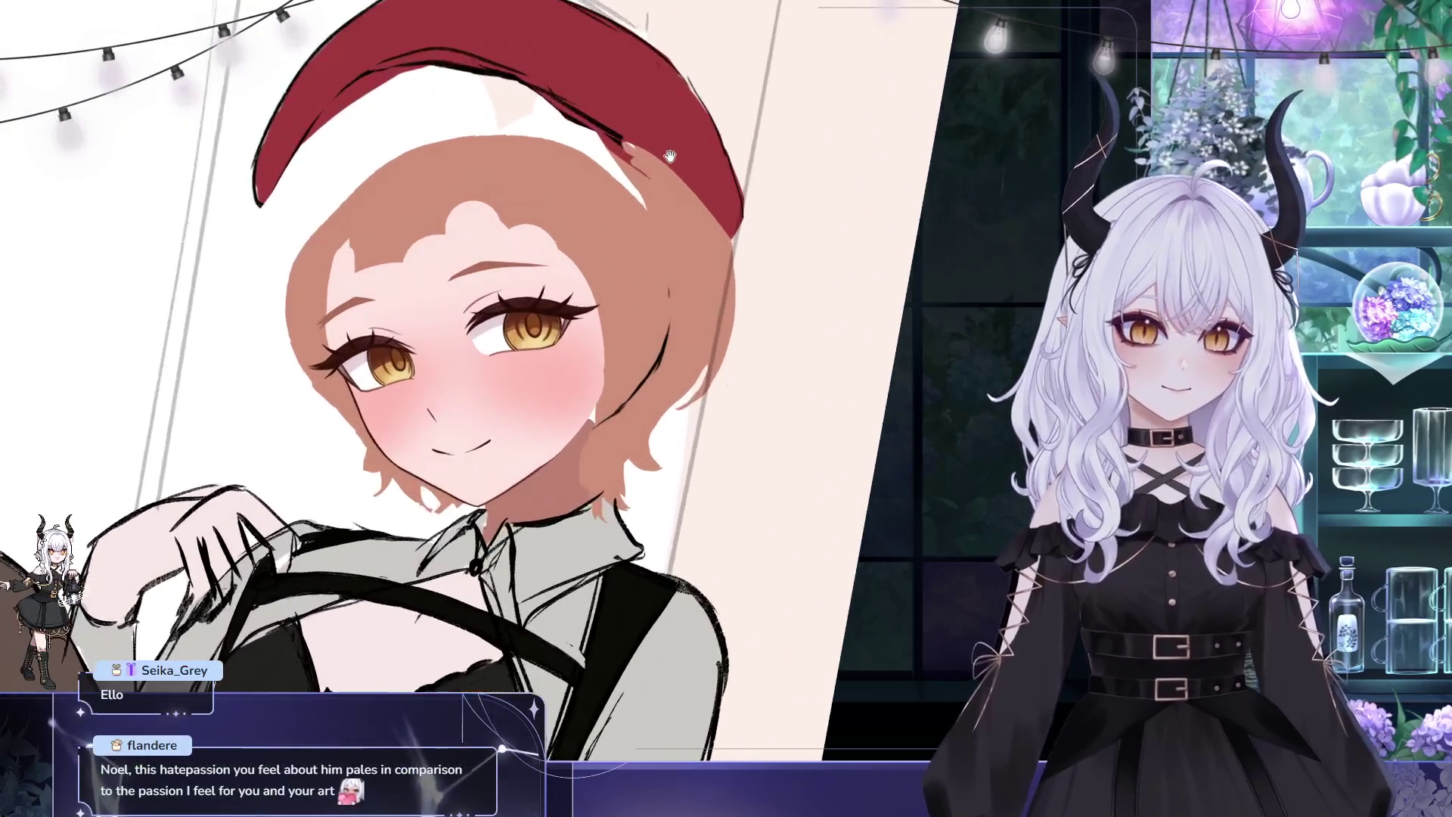
scroll(671, 155, "up", 2)
scroll(536, 196, "up", 2)
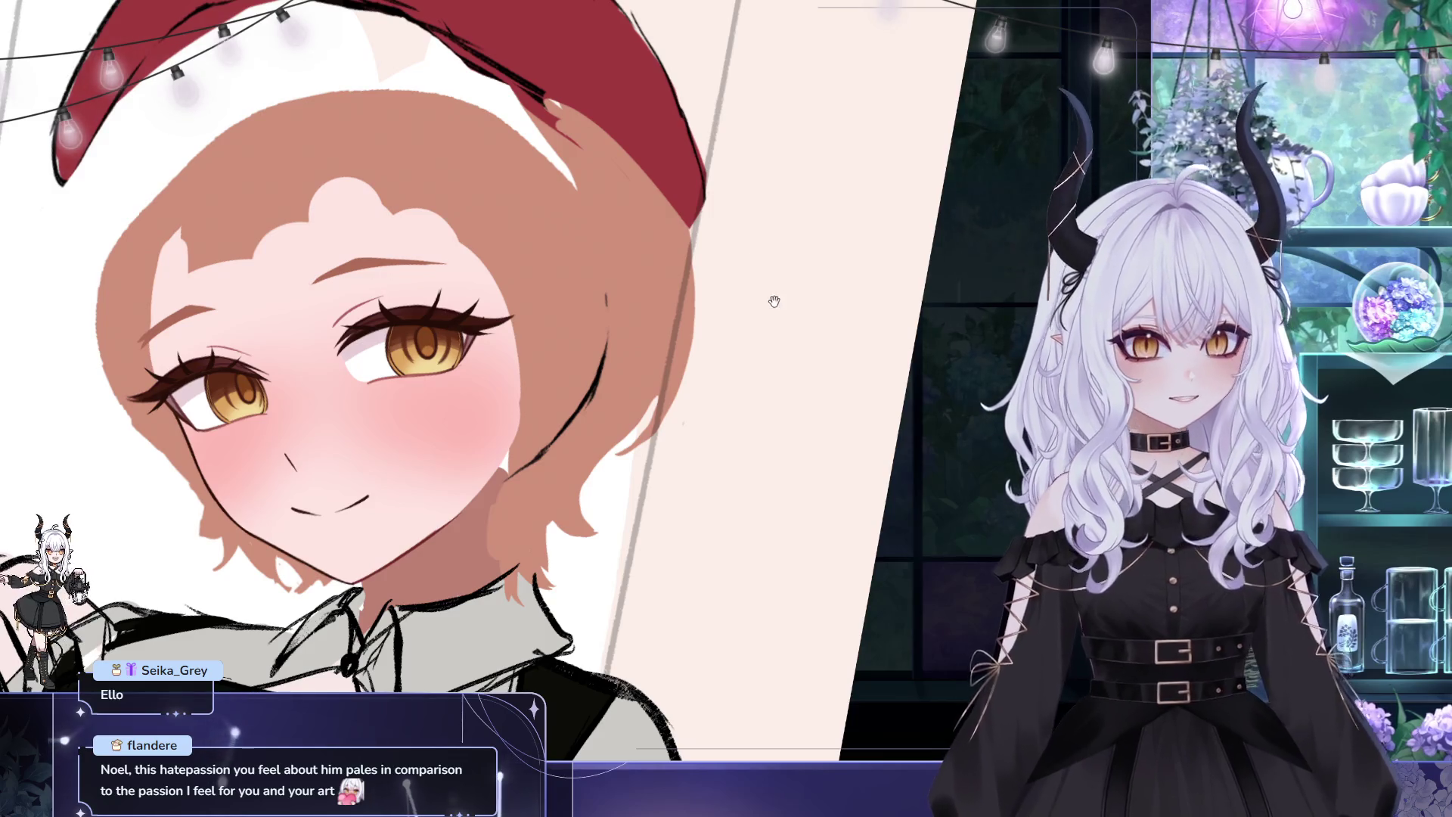
scroll(771, 298, "up", 1)
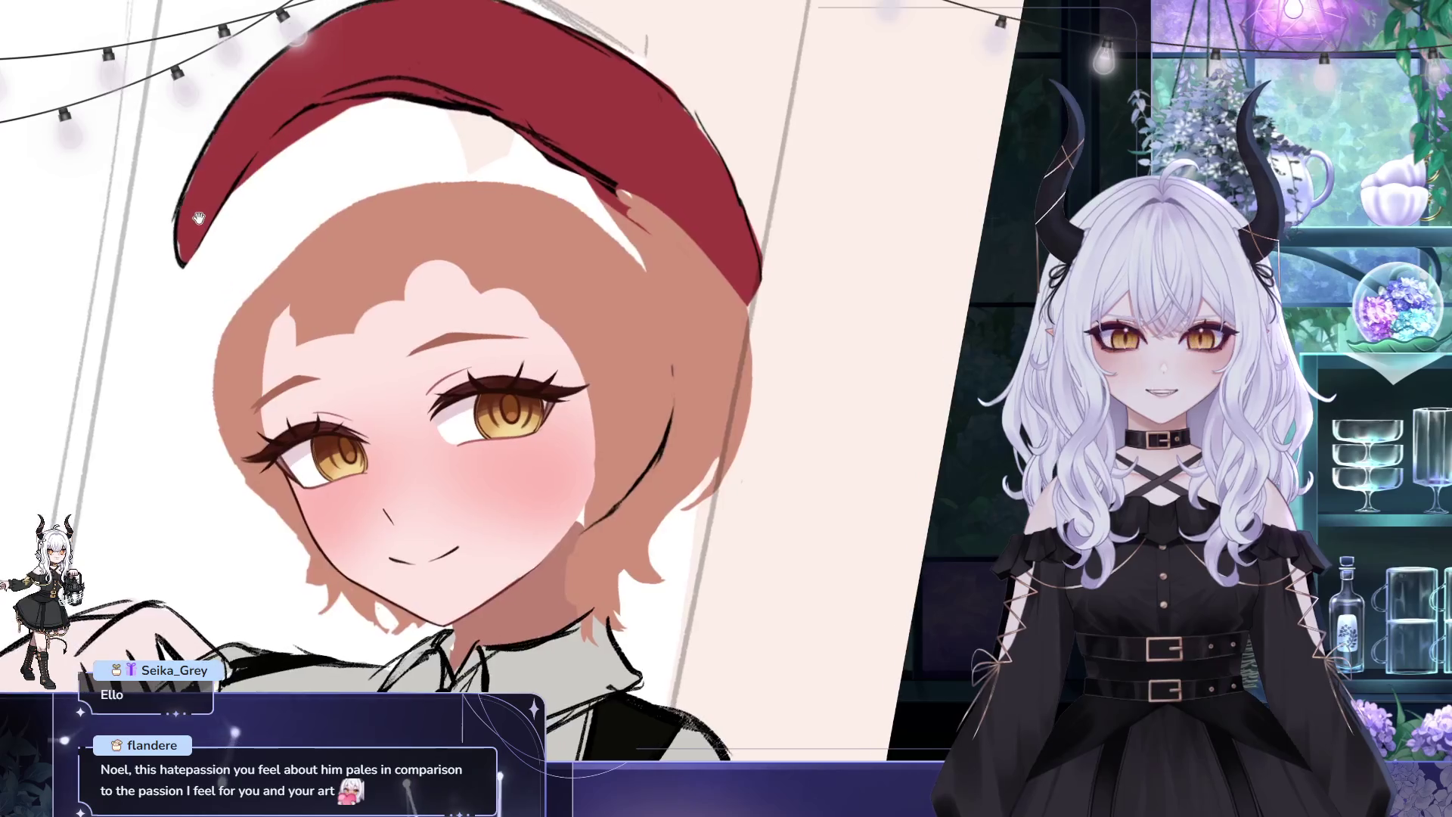
left_click_drag(284, 219, 346, 262)
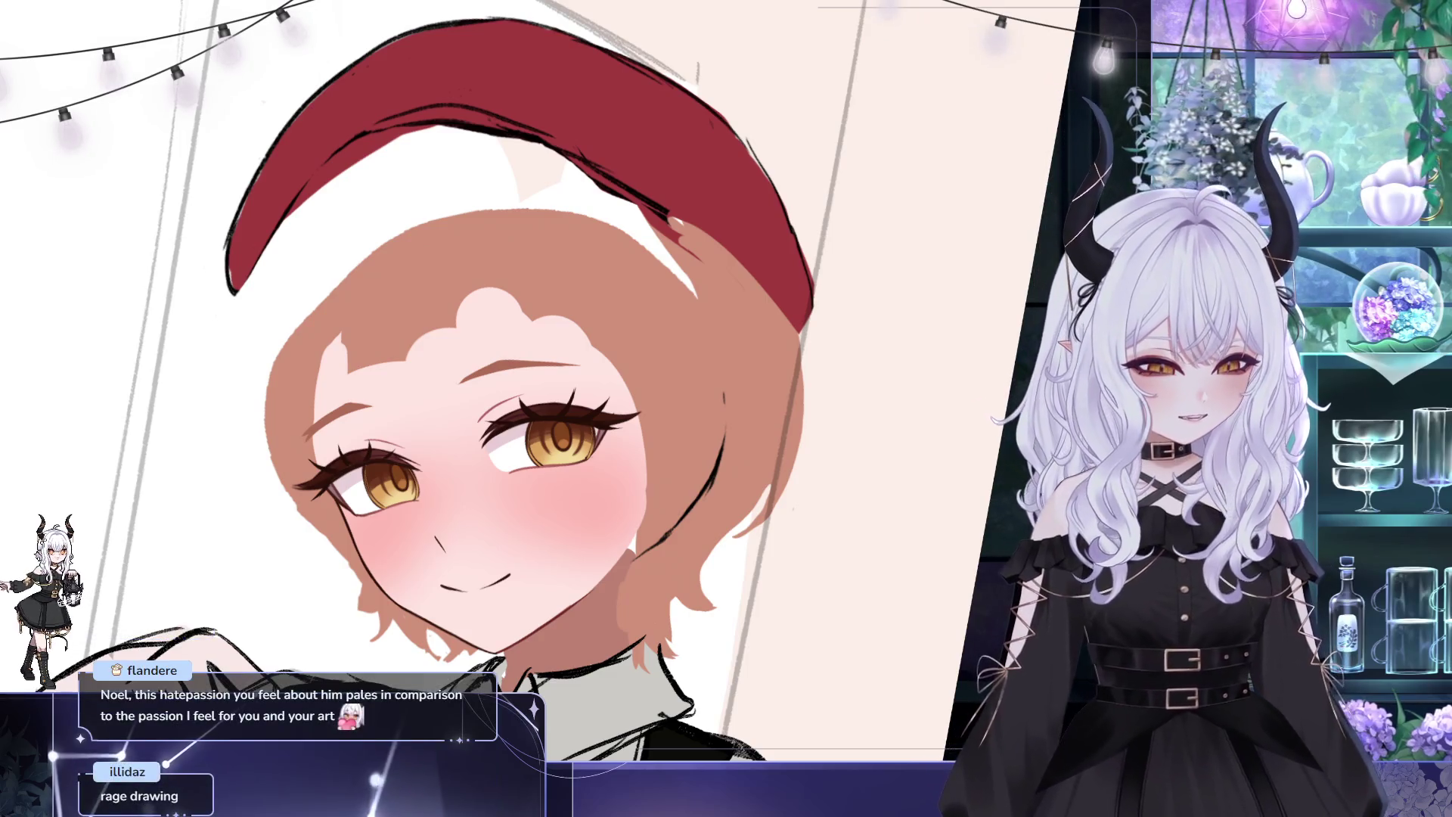
left_click_drag(552, 413, 626, 283)
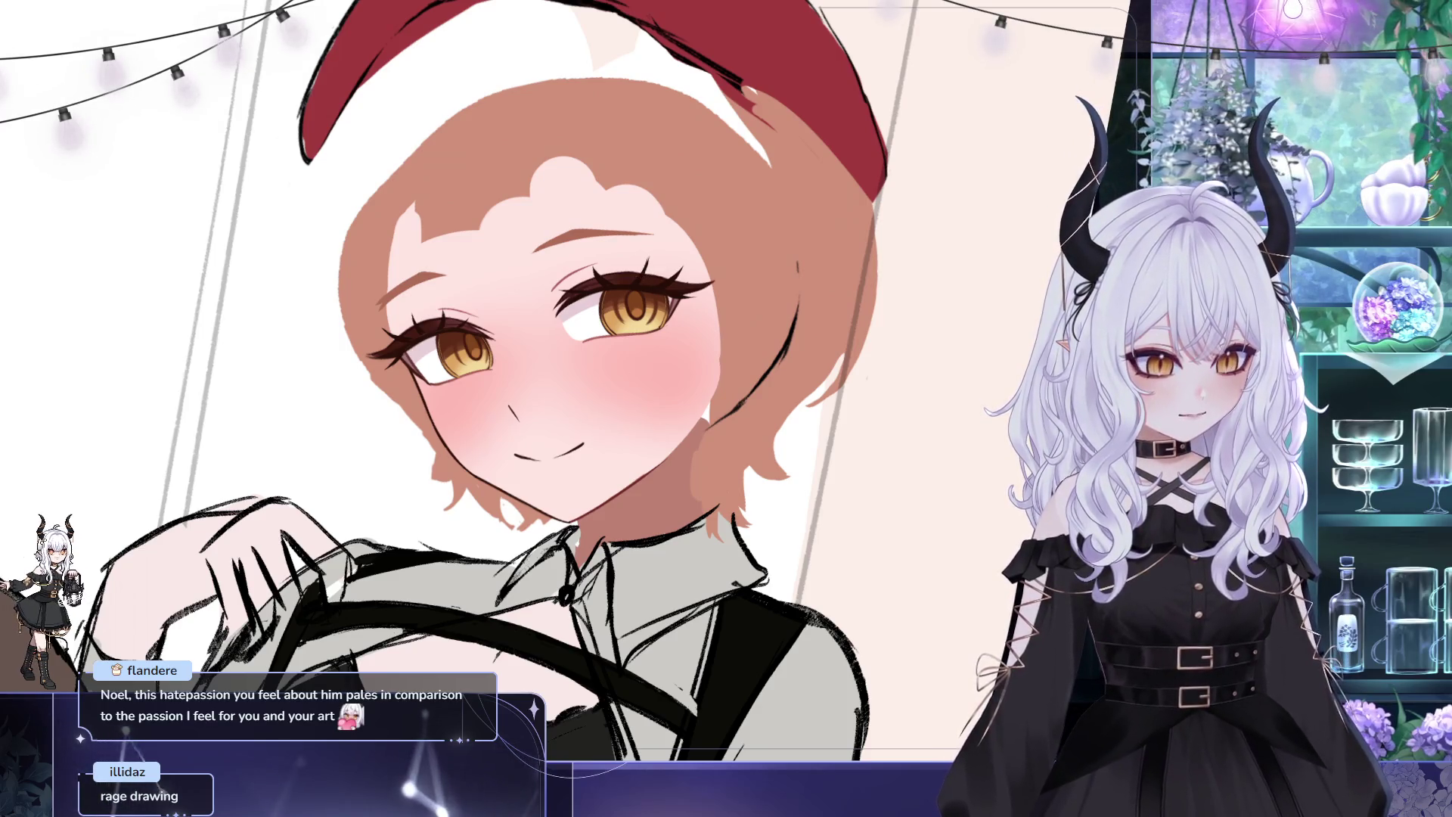
left_click_drag(510, 398, 556, 385)
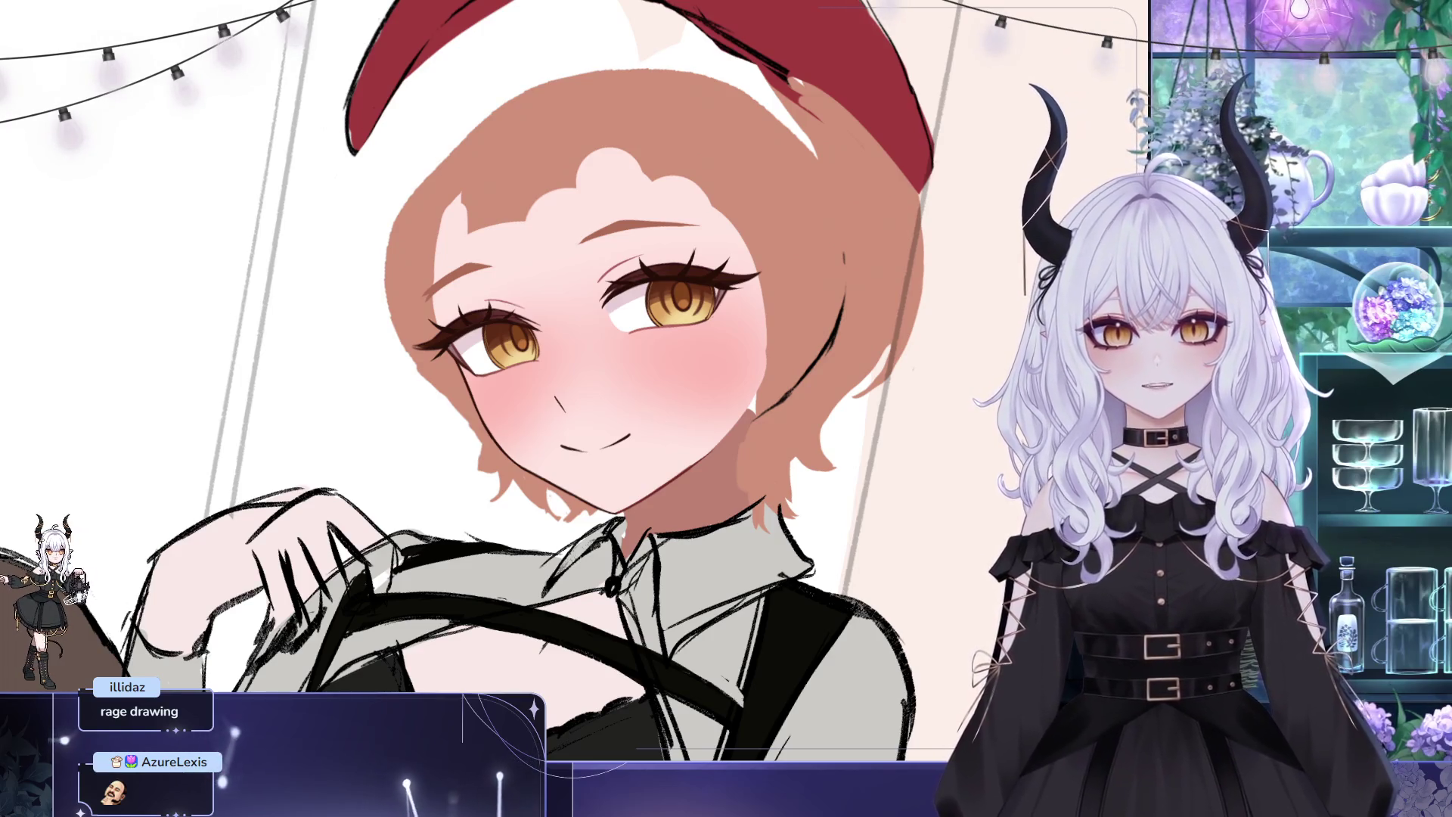
scroll(639, 248, "up", 1)
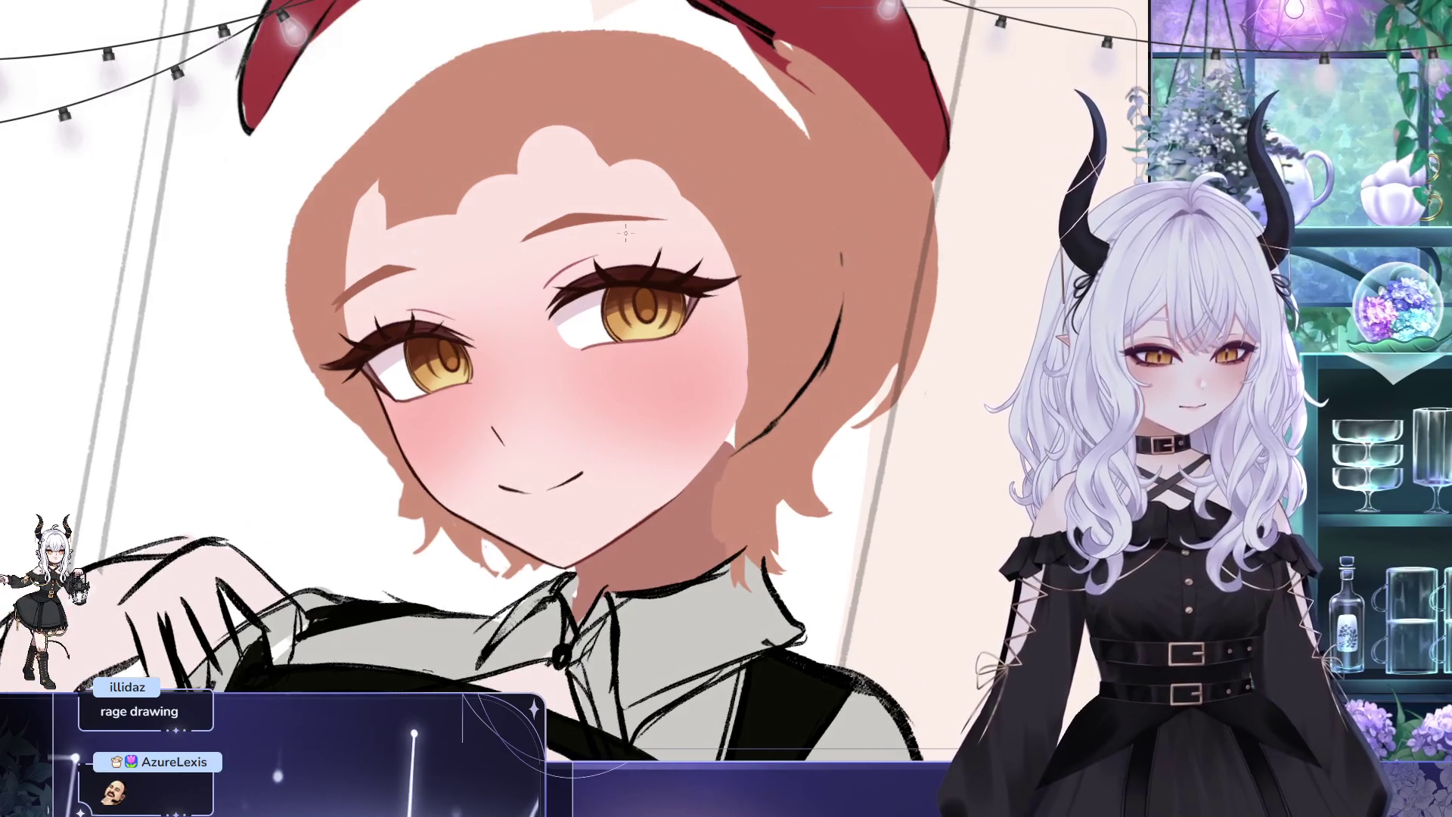
mouse_move(772, 234)
left_mouse_down()
mouse_move(761, 189)
mouse_move(775, 222)
left_mouse_up()
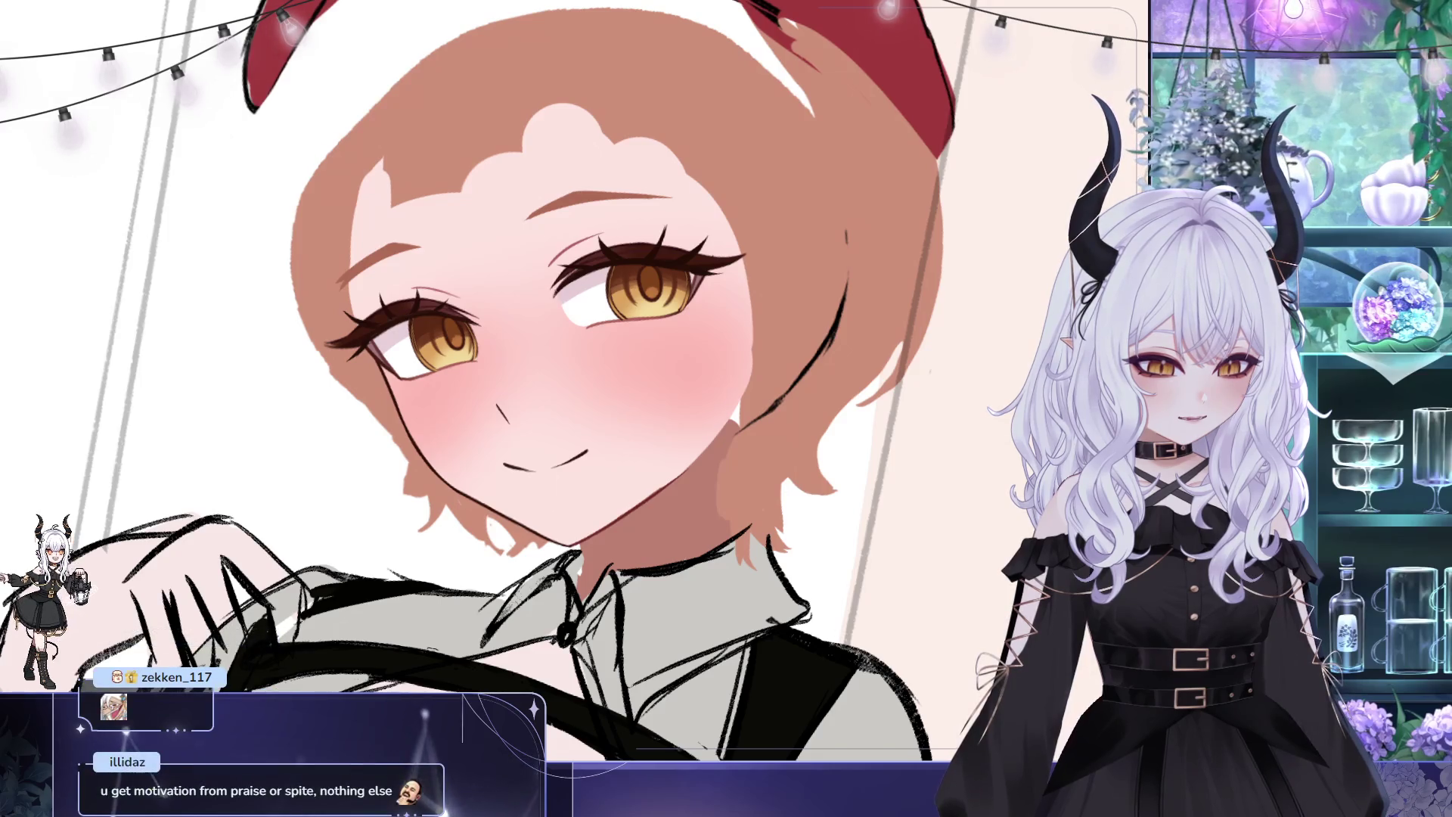
left_click_drag(726, 340, 754, 374)
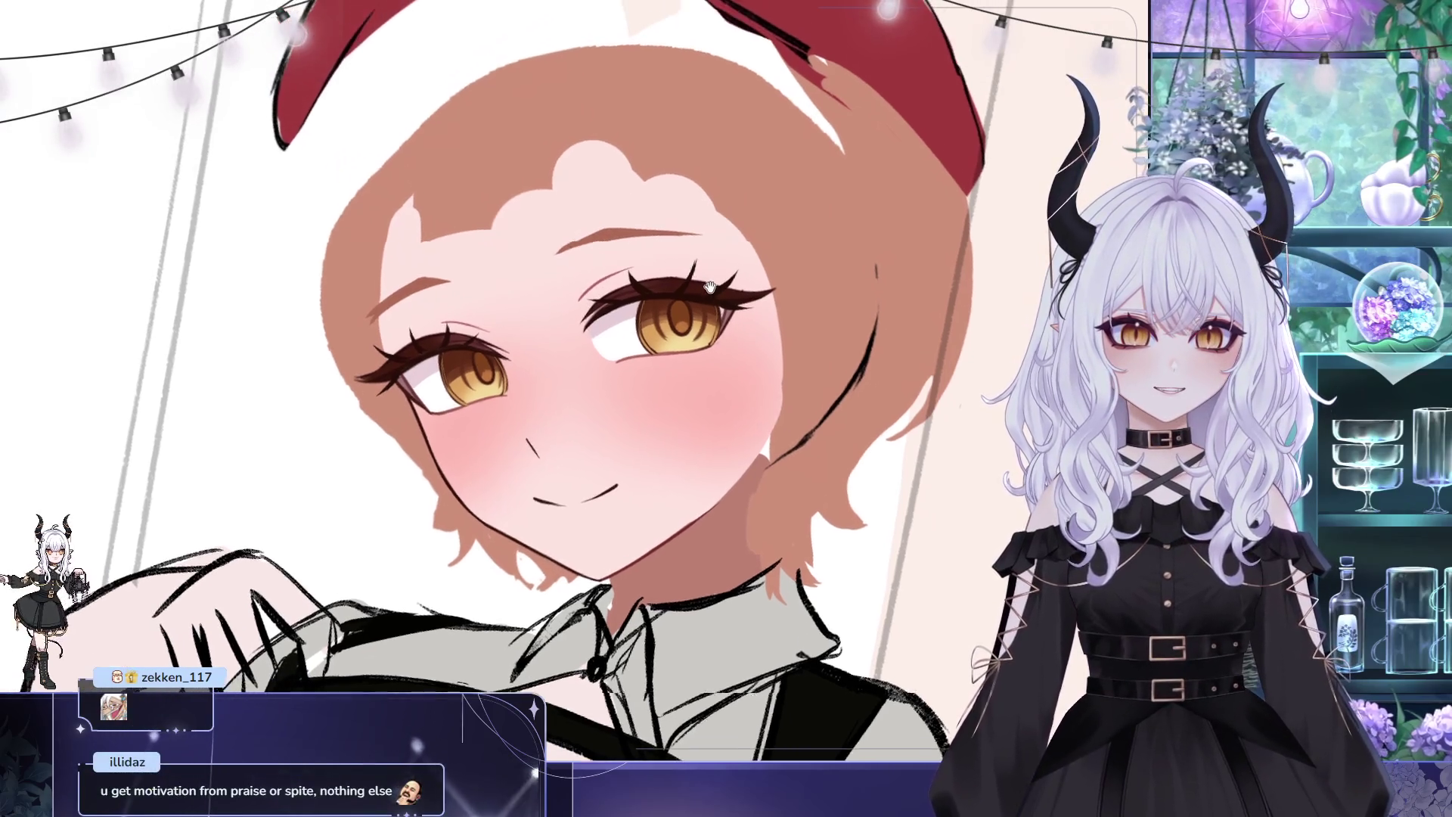
left_click_drag(589, 409, 646, 386)
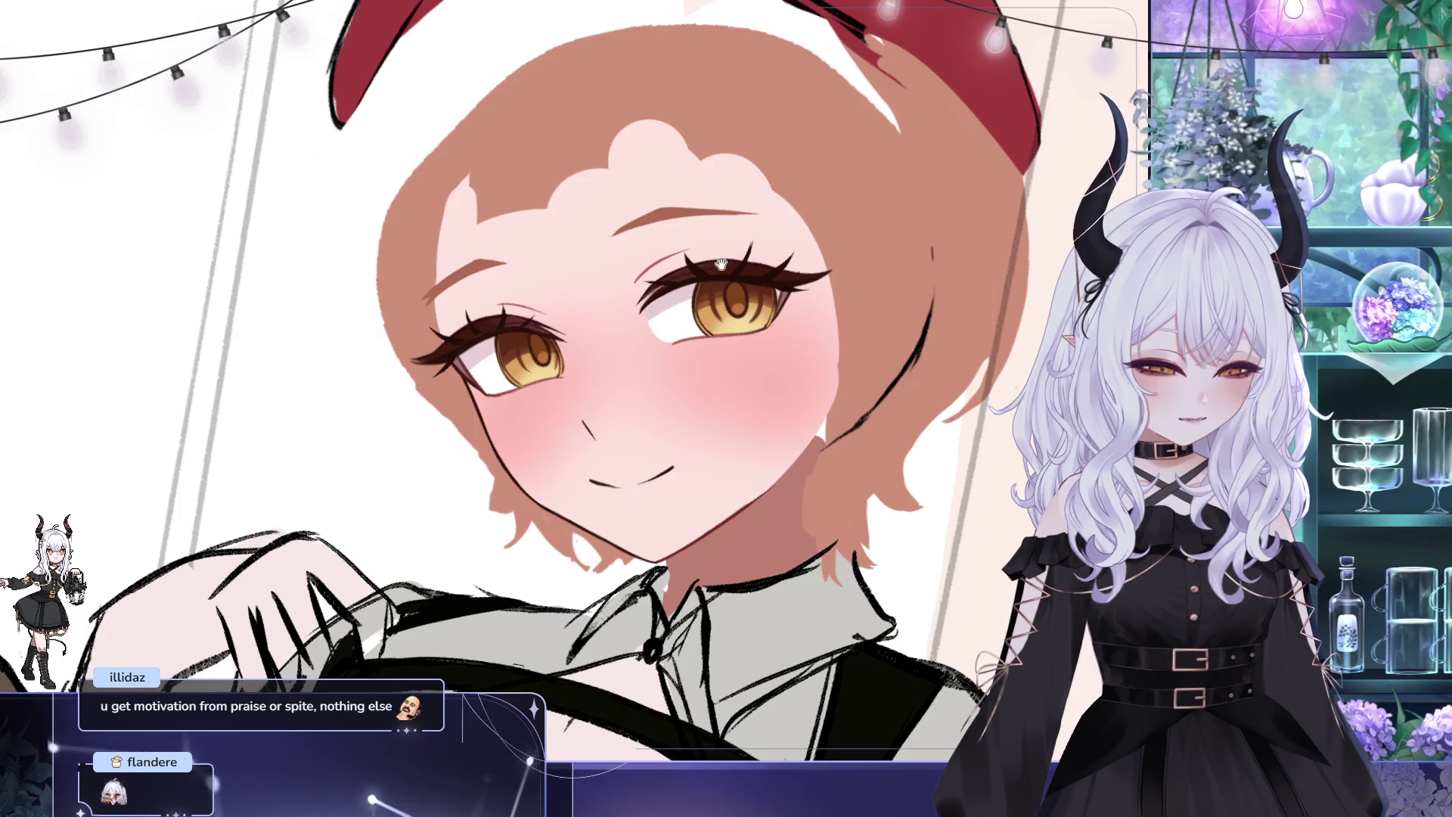
left_click_drag(720, 263, 458, 206)
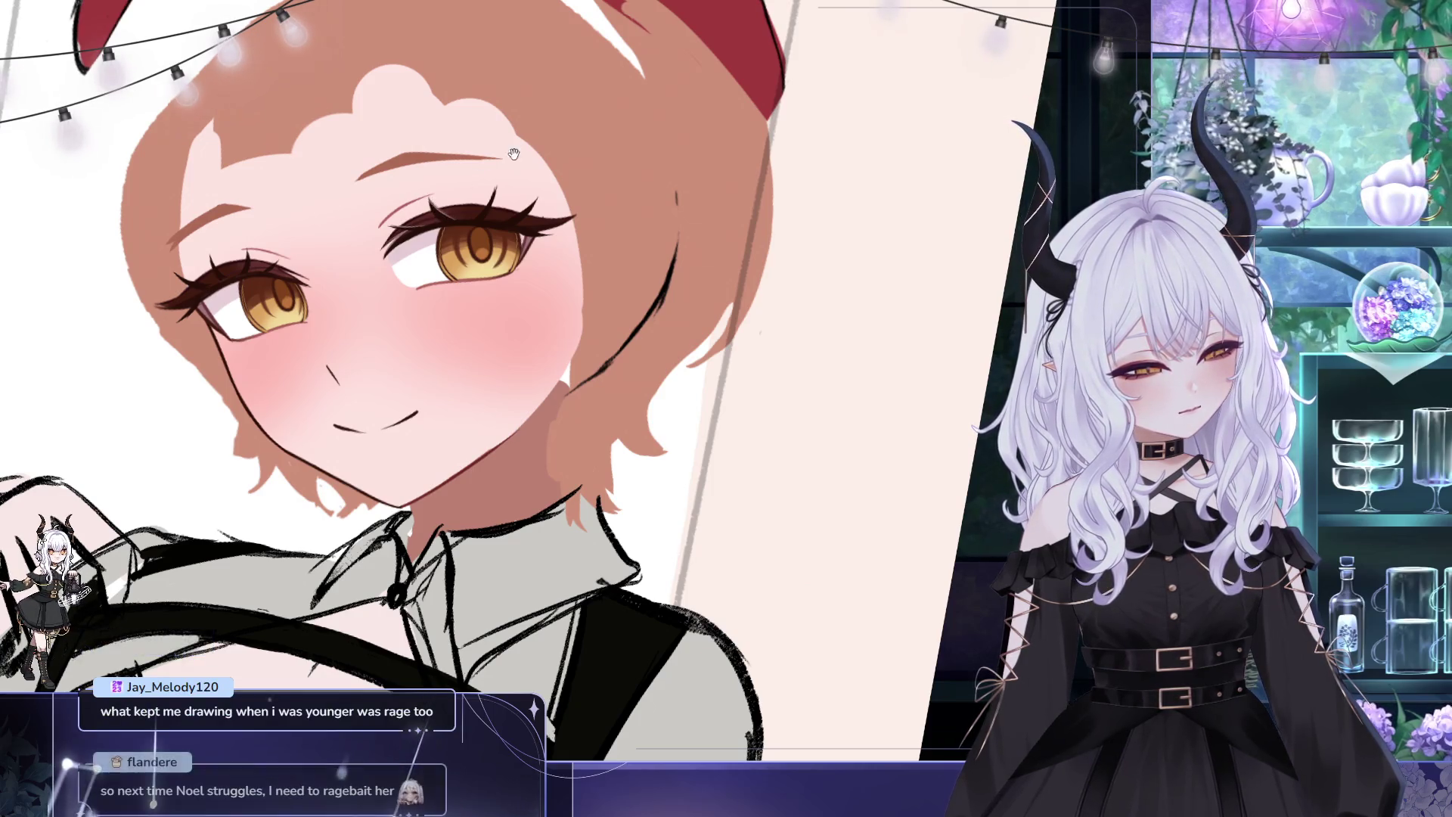
left_click_drag(477, 244, 703, 306)
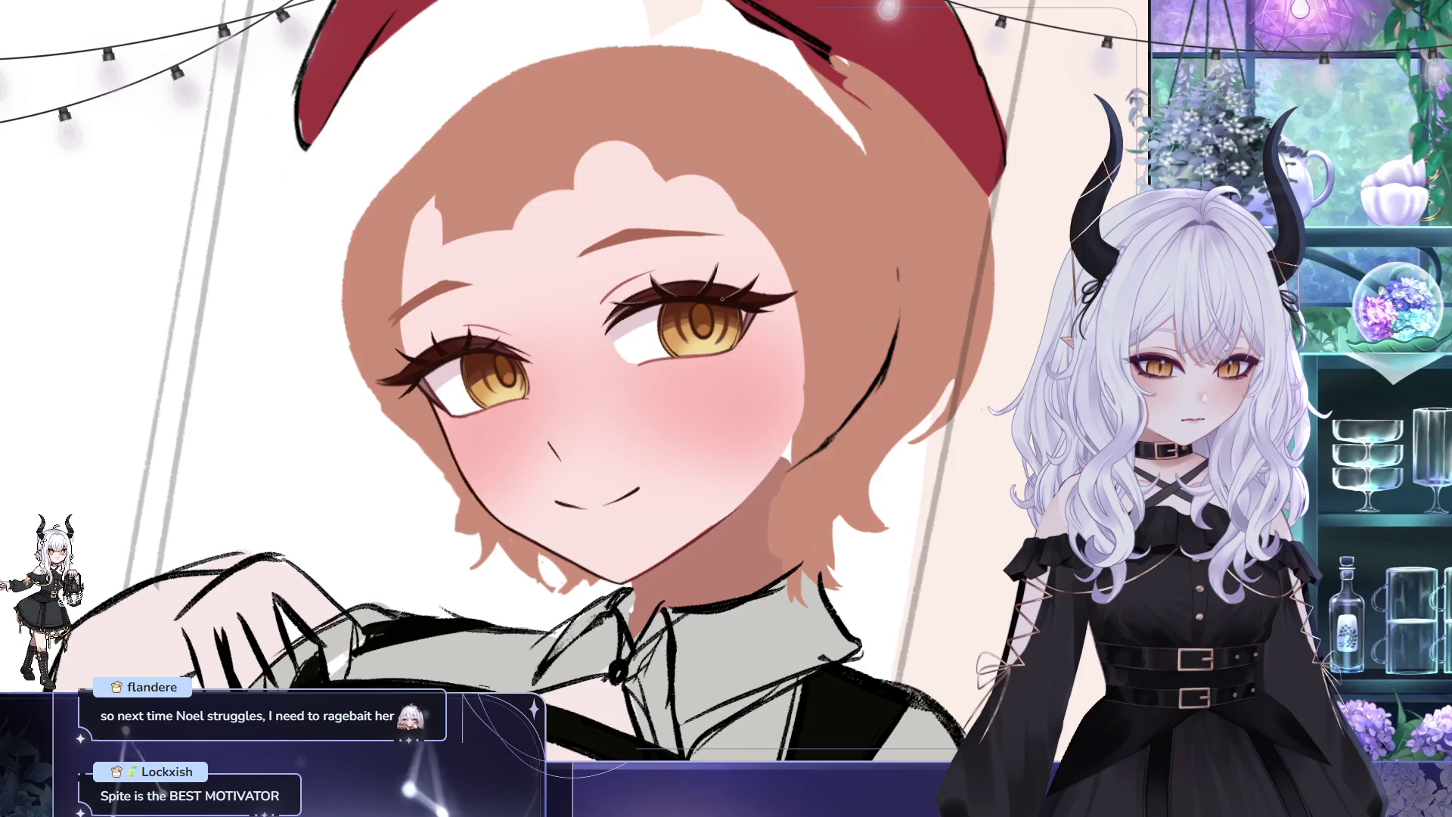
mouse_move(772, 343)
left_mouse_down()
mouse_move(783, 298)
mouse_move(765, 315)
mouse_move(852, 280)
left_mouse_up()
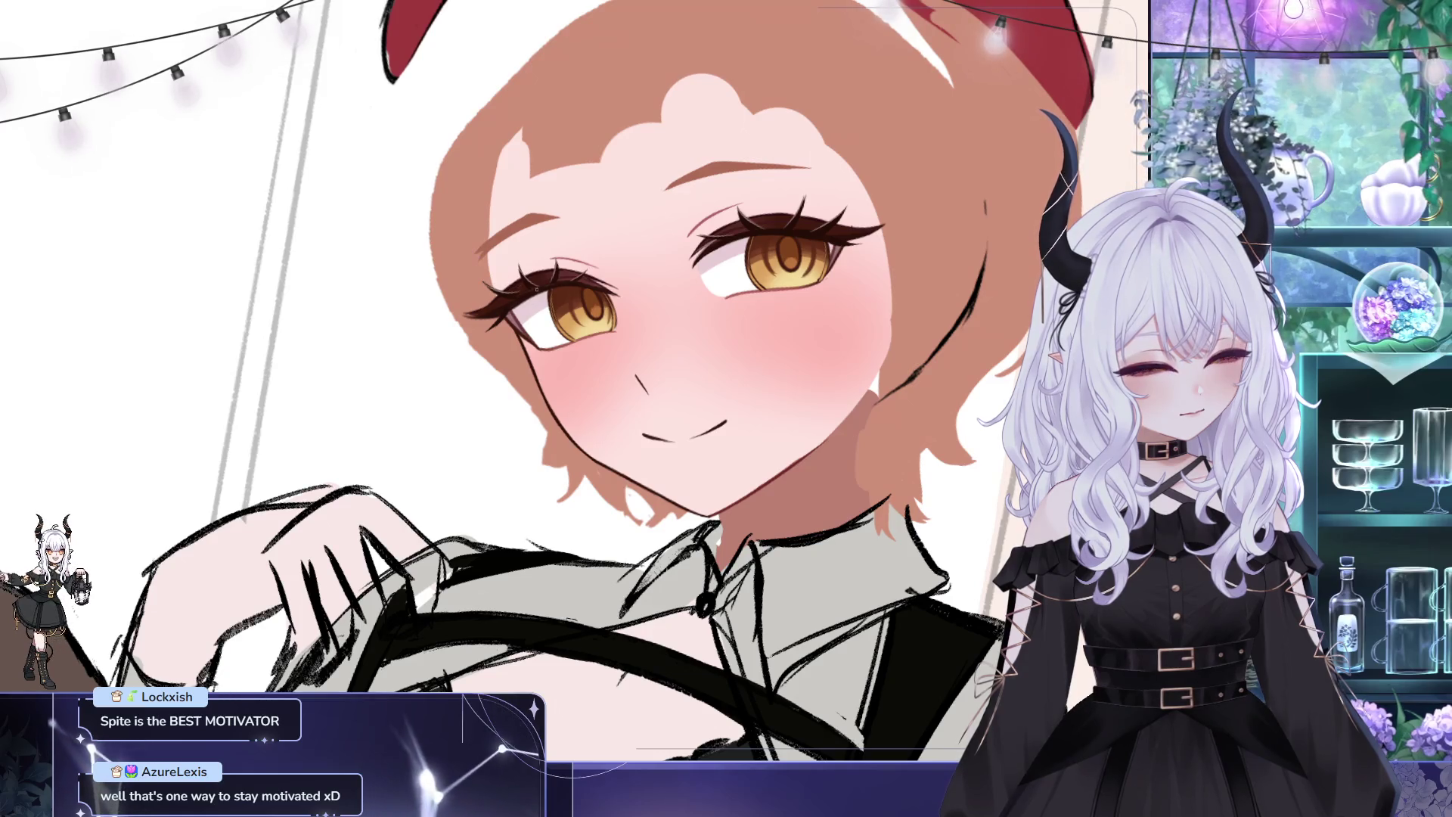
left_click_drag(536, 289, 616, 306)
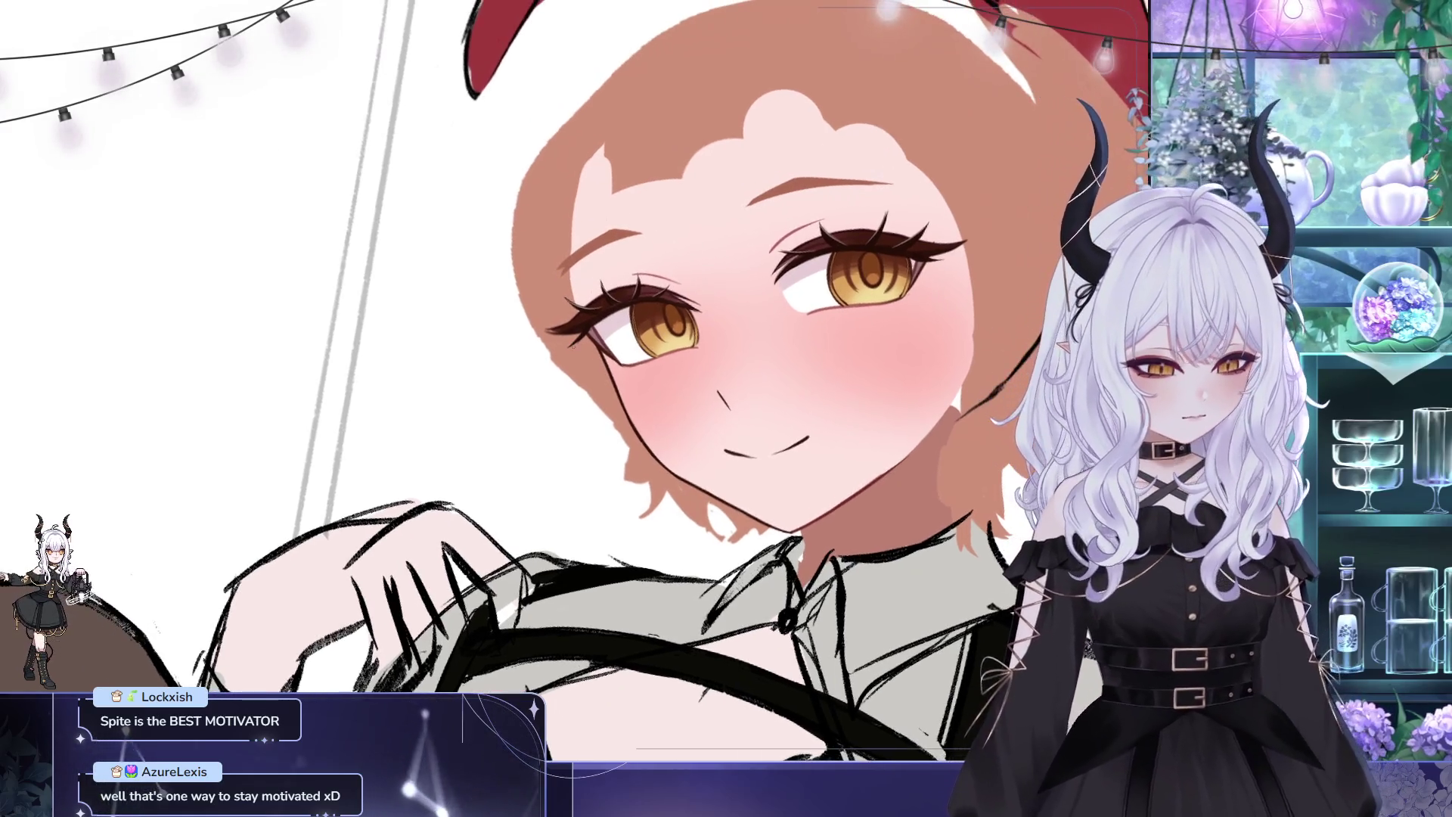
left_click_drag(1045, 227, 1032, 252)
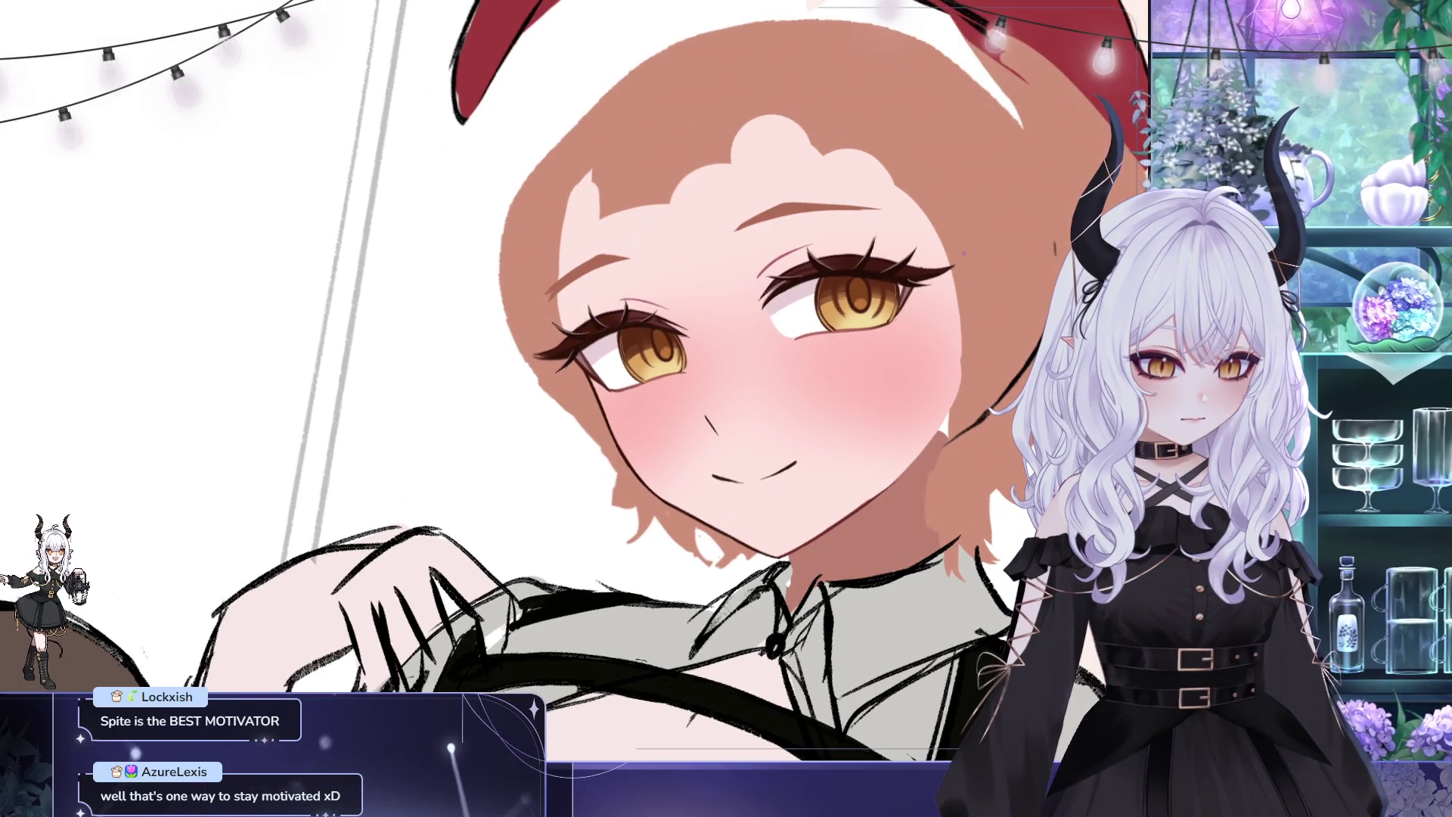
scroll(690, 264, "down", 4)
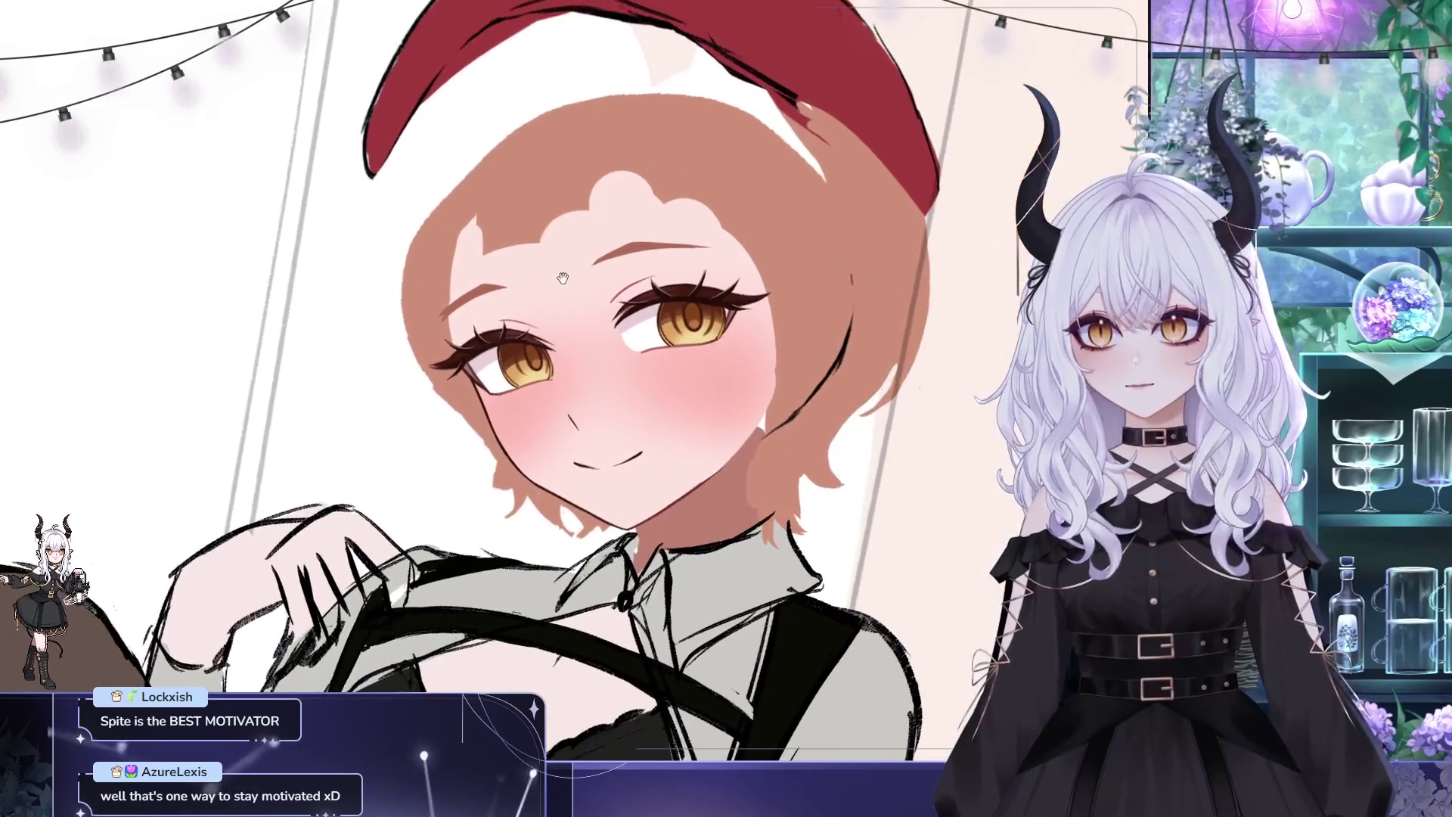
left_click_drag(690, 264, 599, 340)
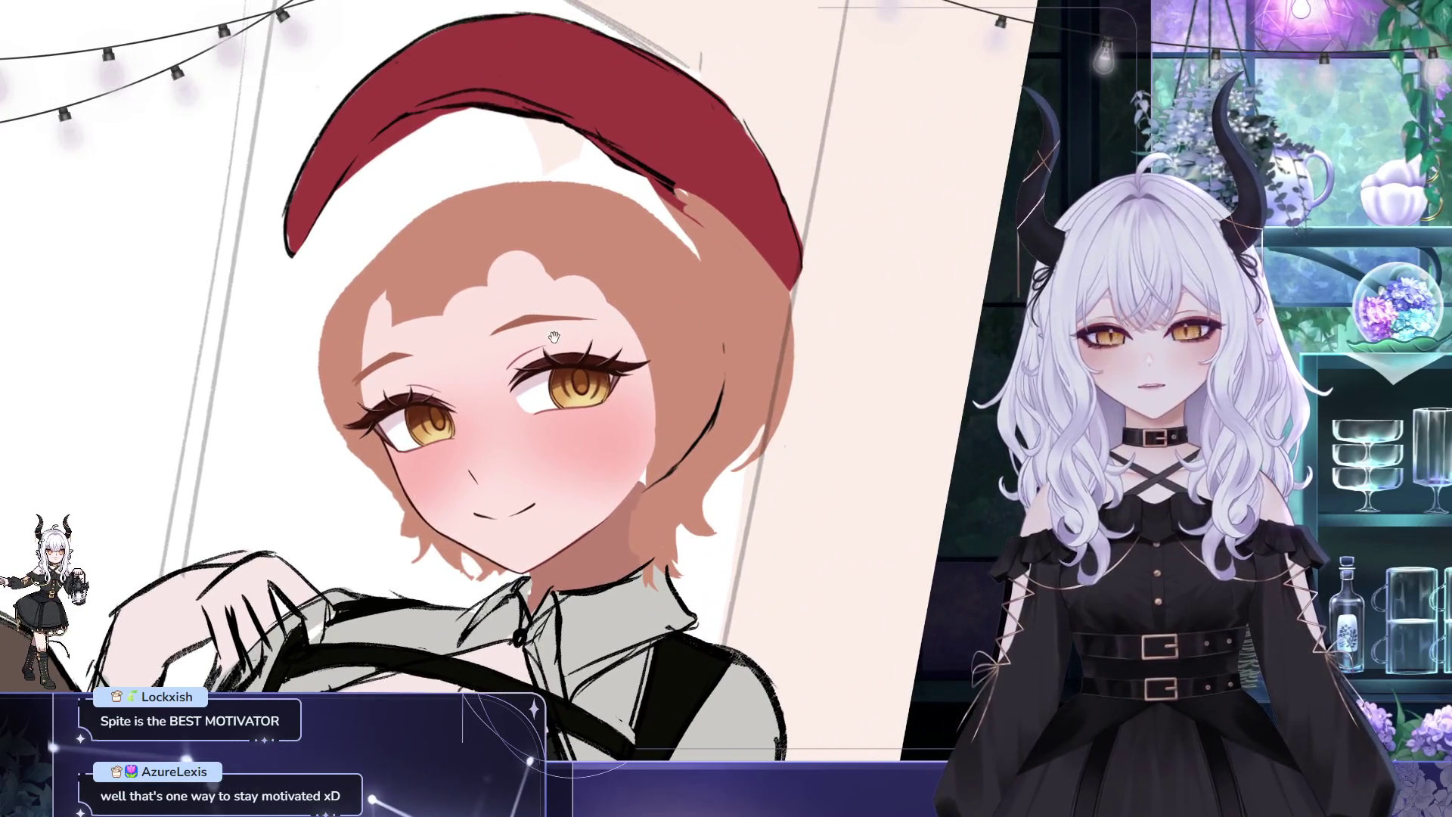
scroll(553, 336, "up", 1)
scroll(568, 333, "up", 2)
scroll(598, 324, "up", 1)
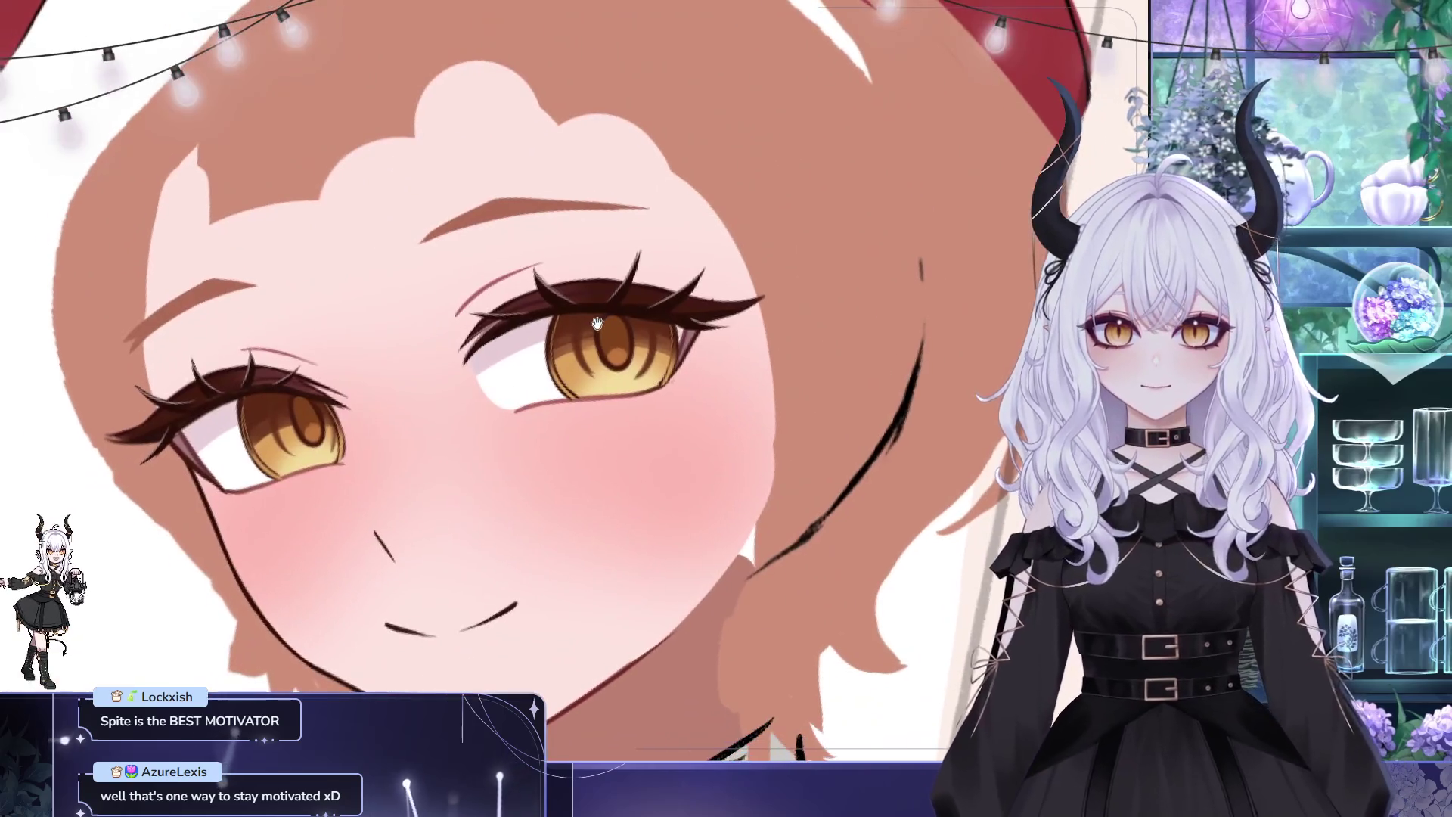
left_click_drag(585, 322, 613, 330)
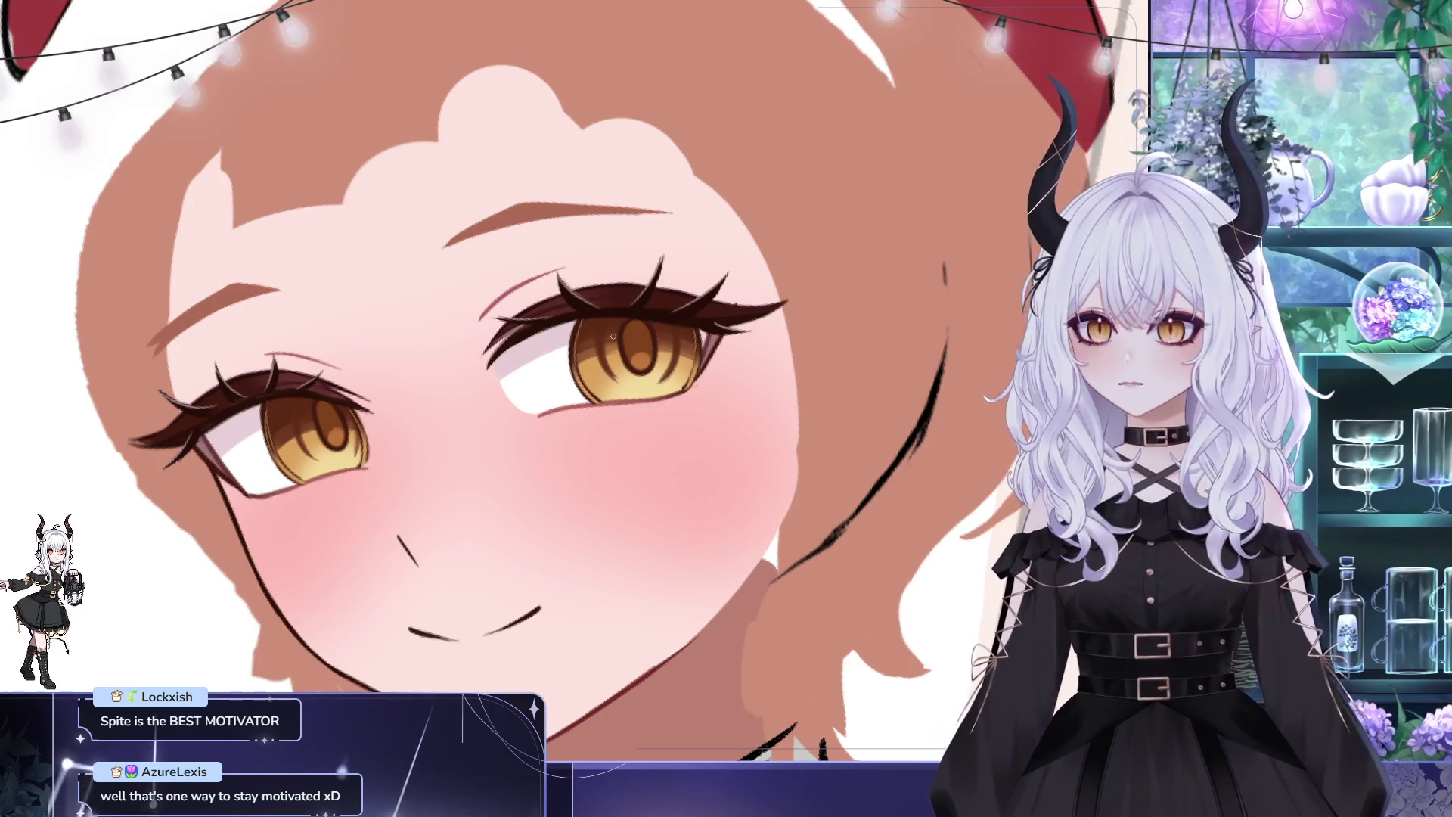
scroll(612, 336, "down", 3)
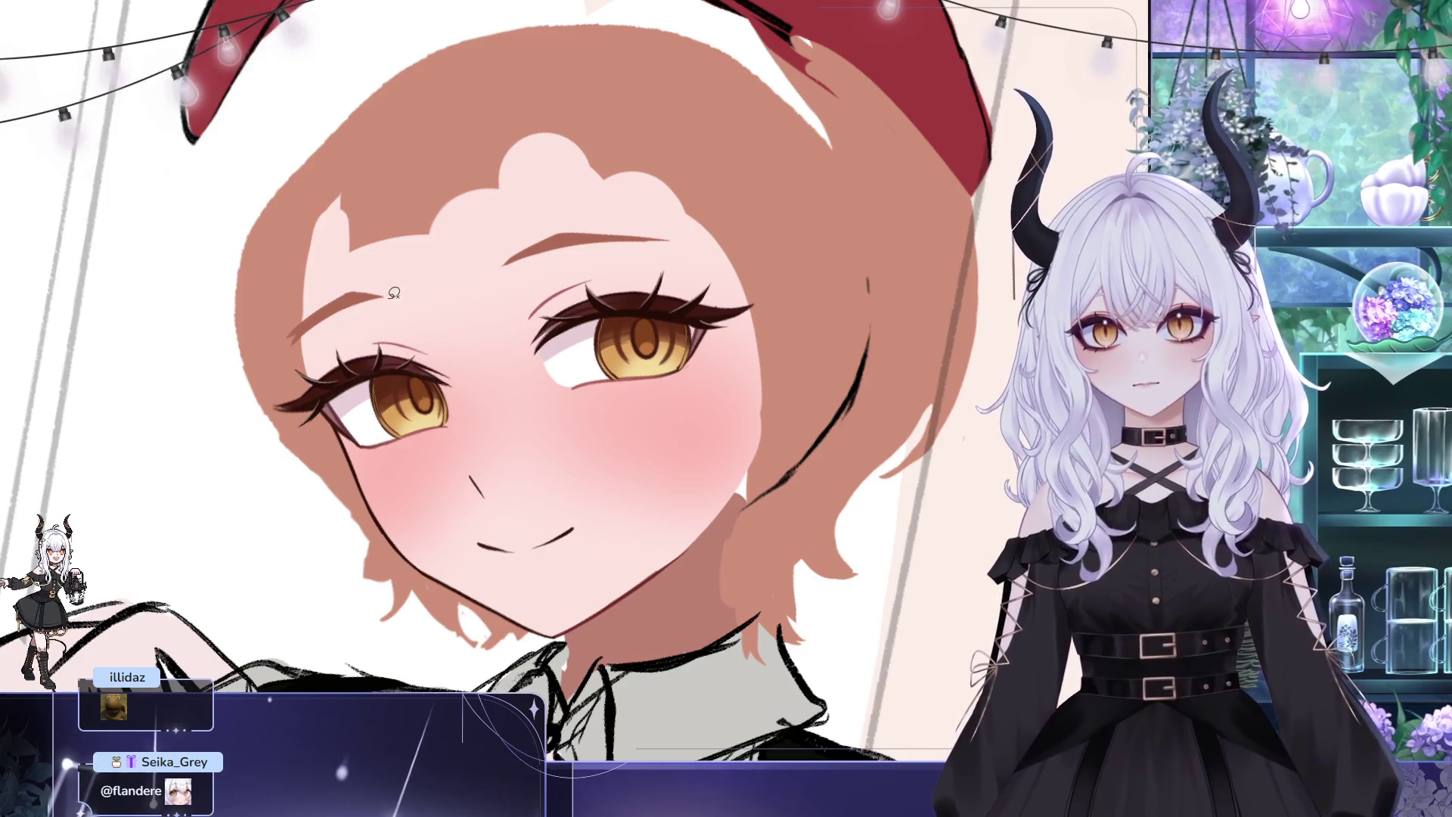
left_click_drag(415, 408, 412, 380)
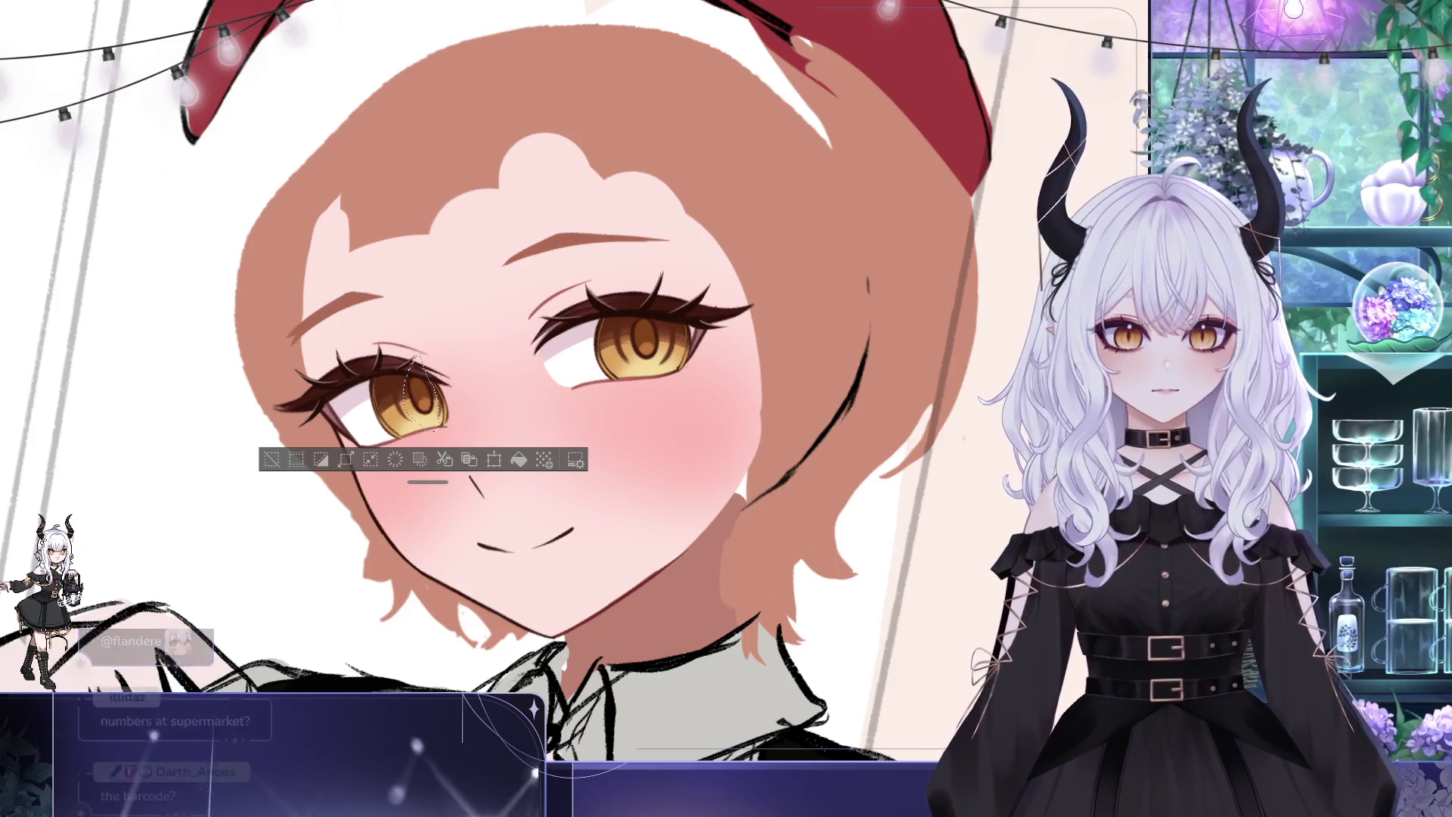
key("ctrl+d")
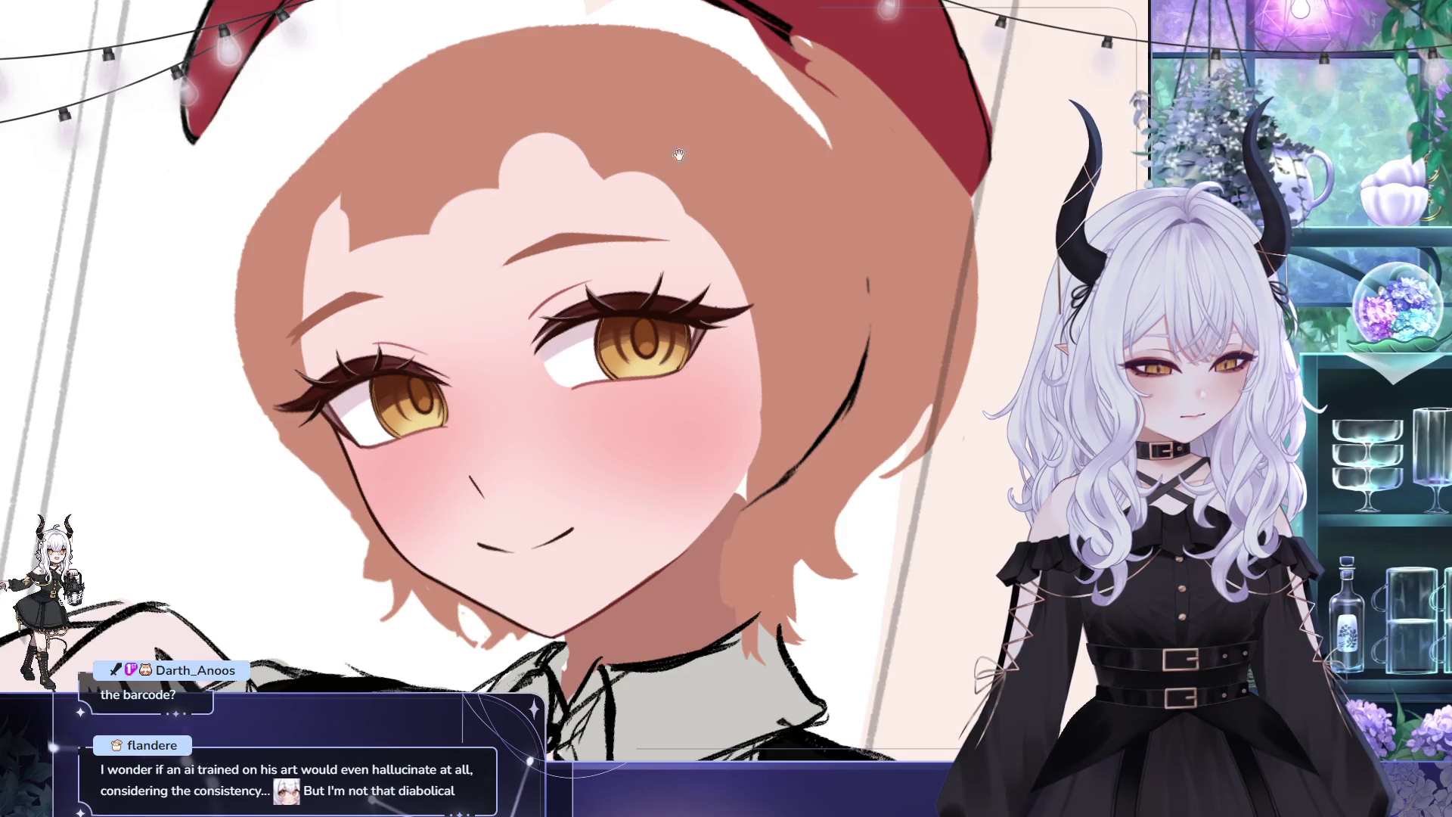
left_click_drag(679, 156, 595, 191)
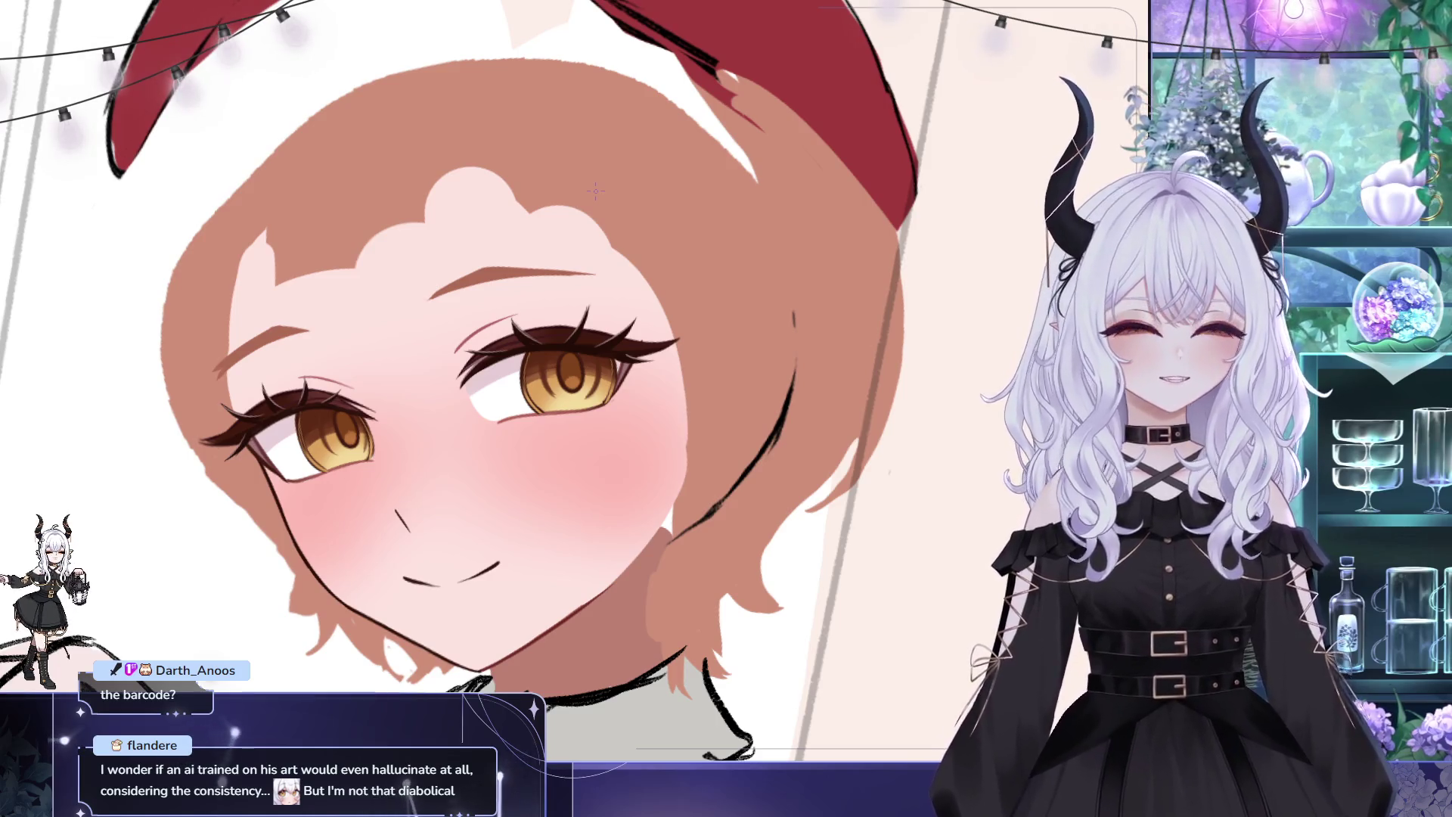
left_click_drag(595, 191, 645, 219)
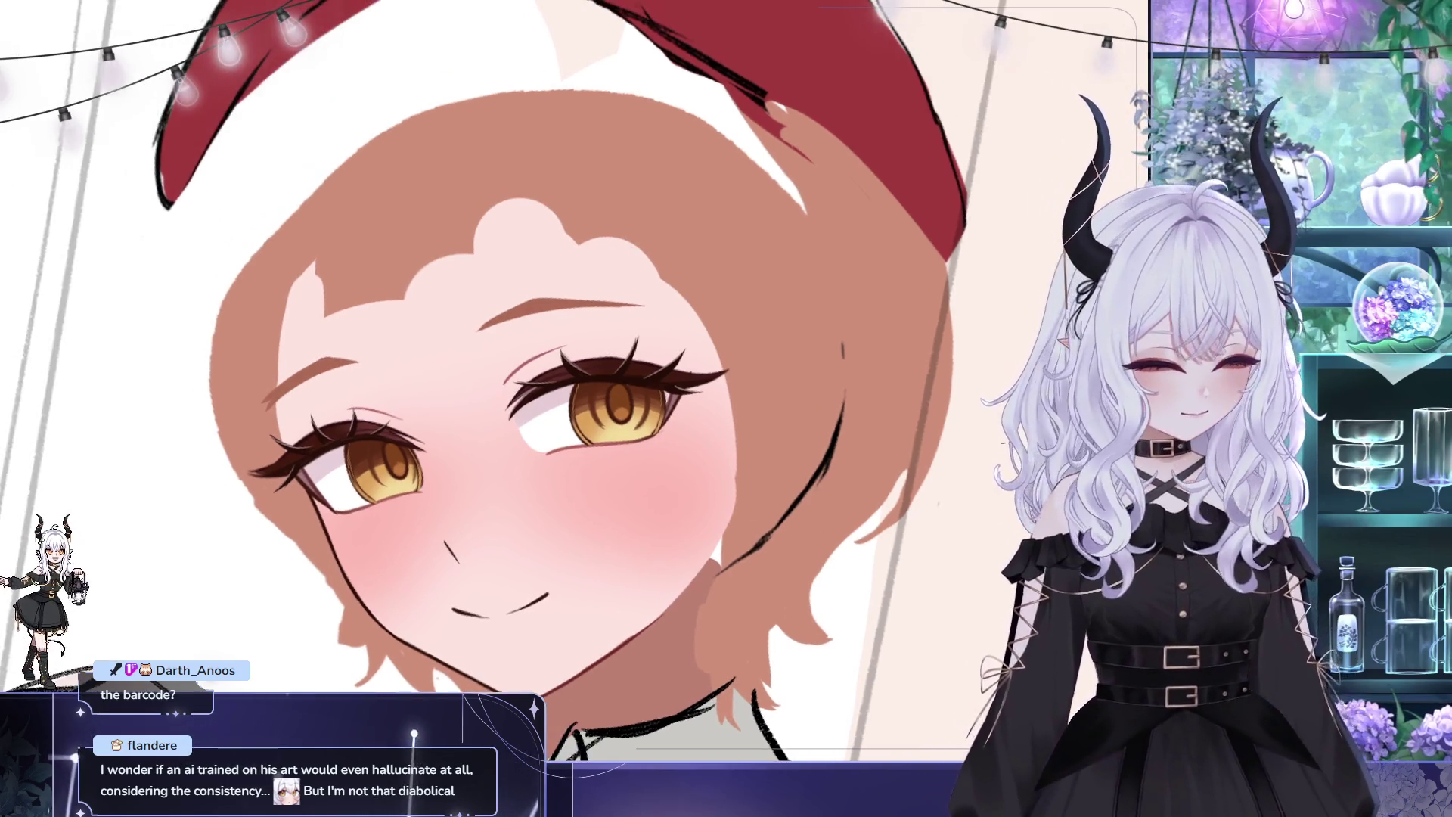
scroll(551, 210, "down", 3)
scroll(551, 210, "up", 3)
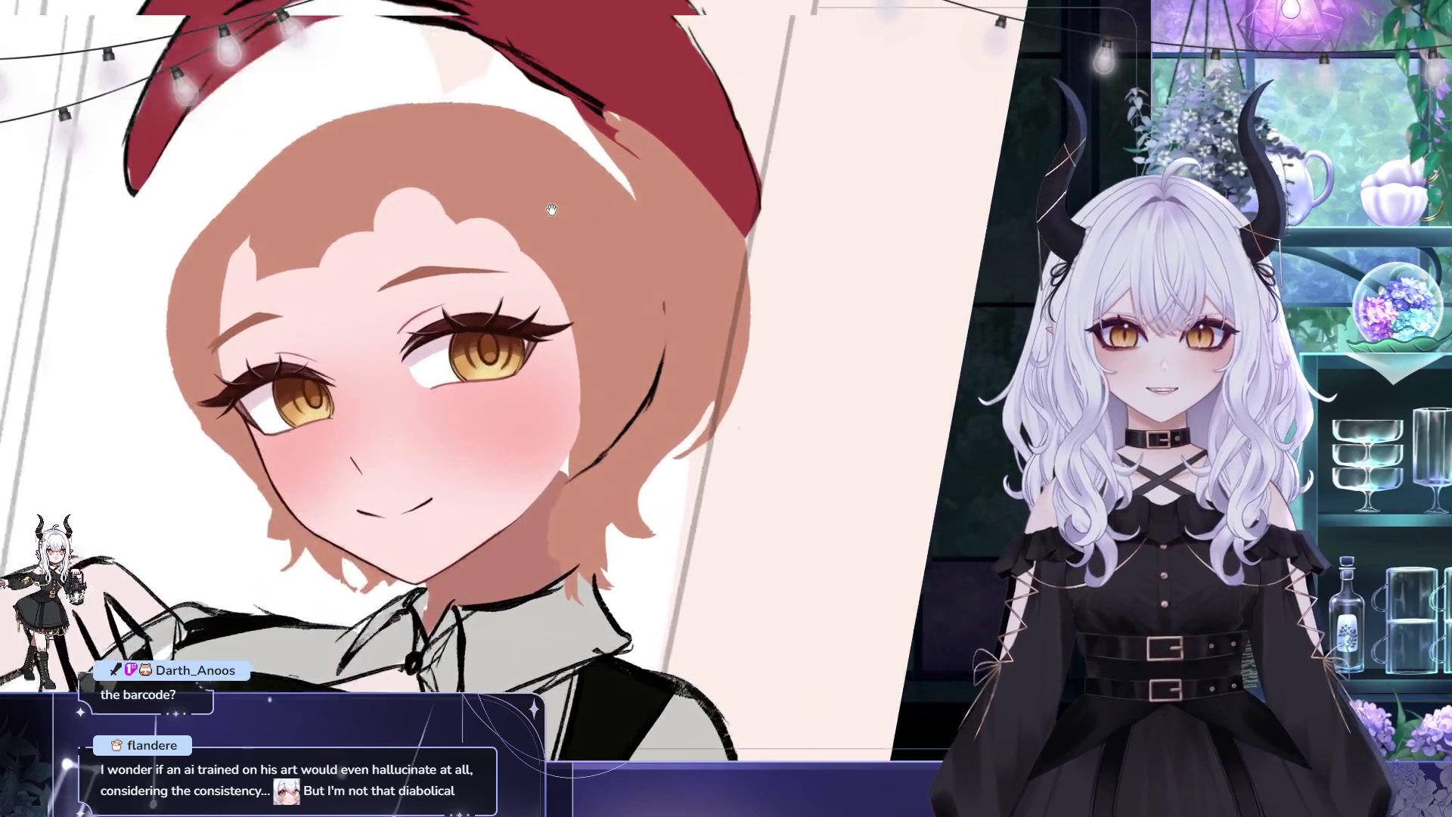
scroll(552, 210, "up", 2)
scroll(533, 227, "up", 1)
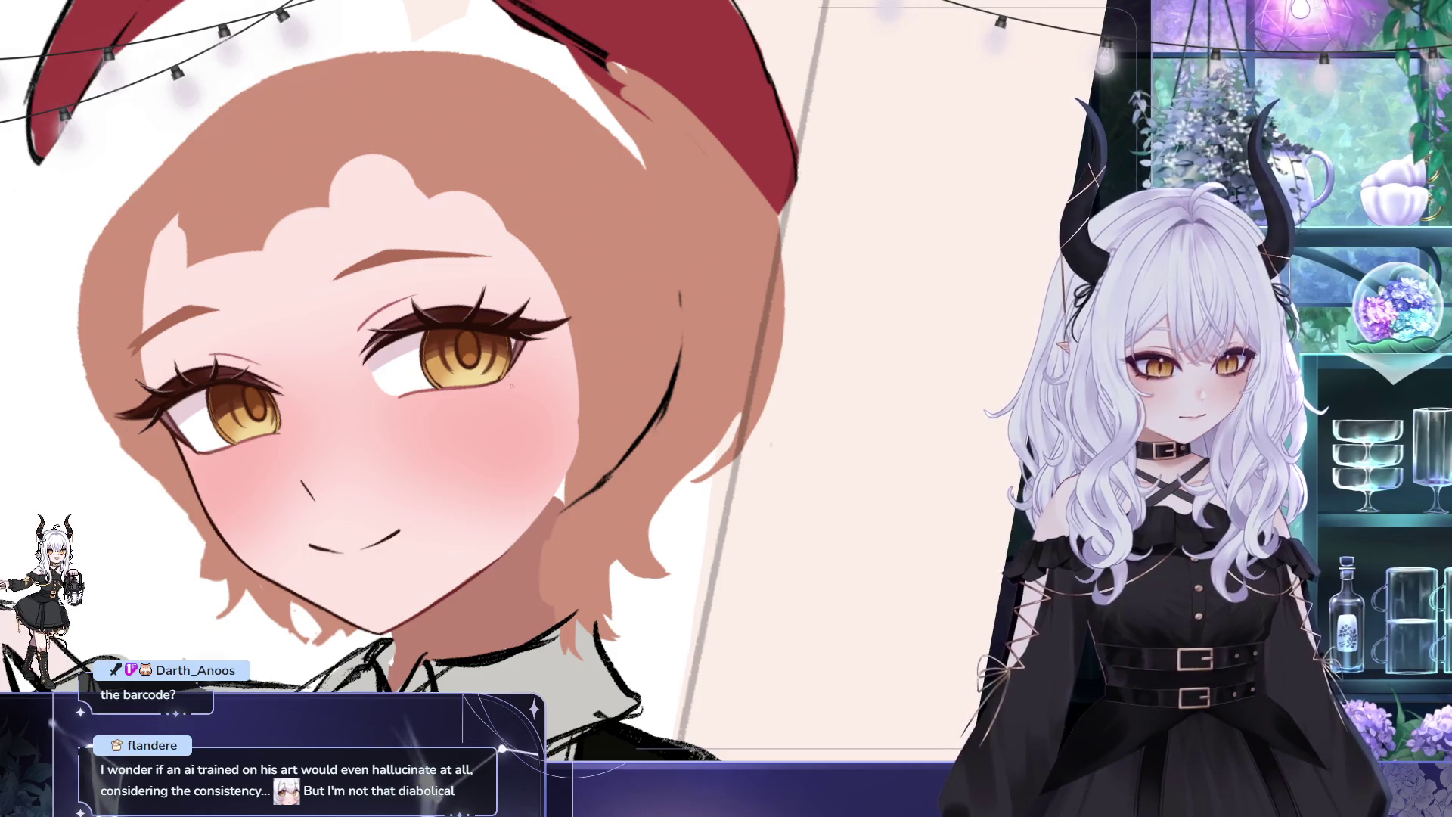
left_click_drag(511, 384, 665, 366)
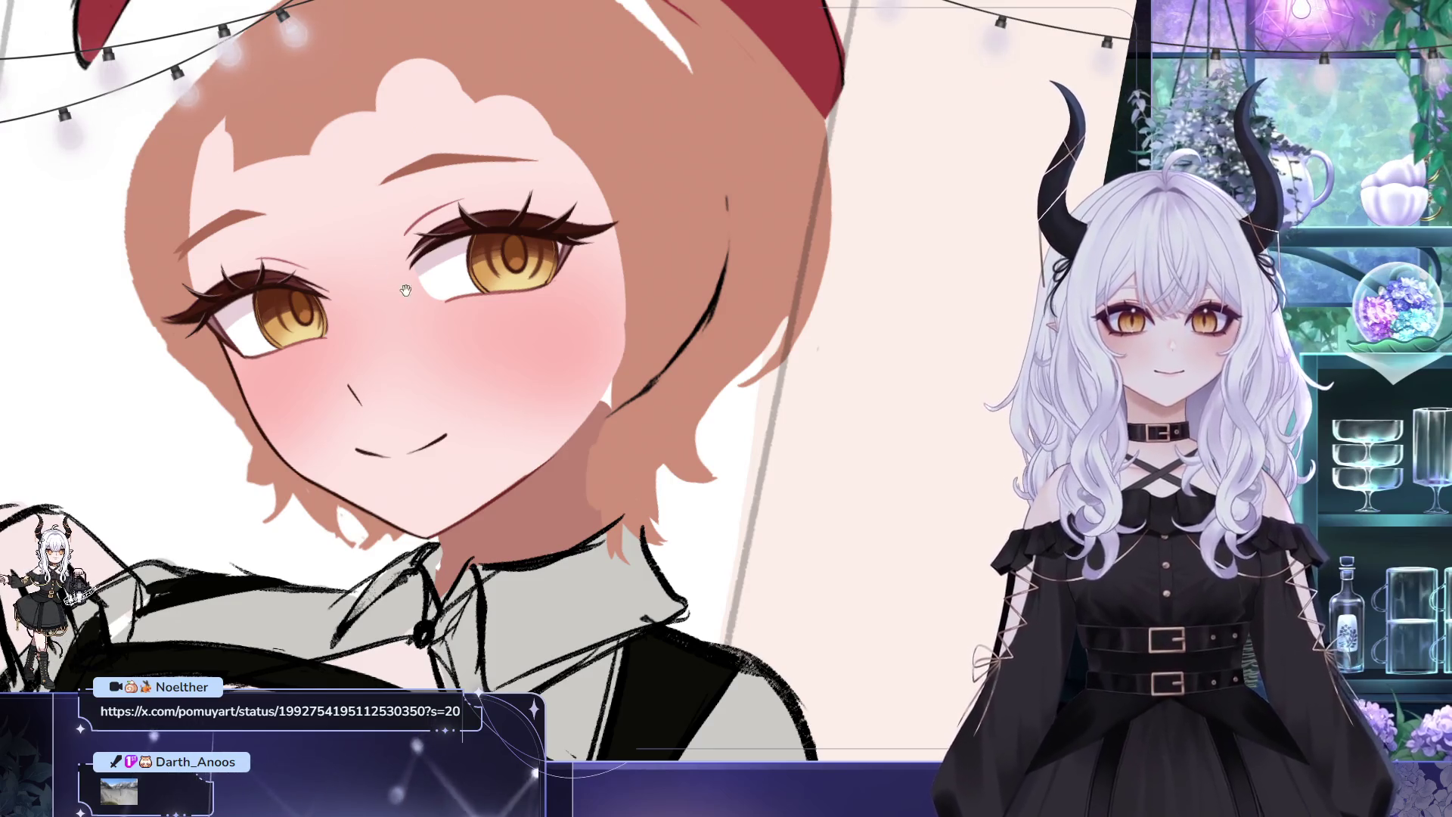
Brush skin colour across the forehead hairline so it reads as smooth bare skin
left_click_drag(406, 290, 454, 306)
scroll(445, 227, "up", 2)
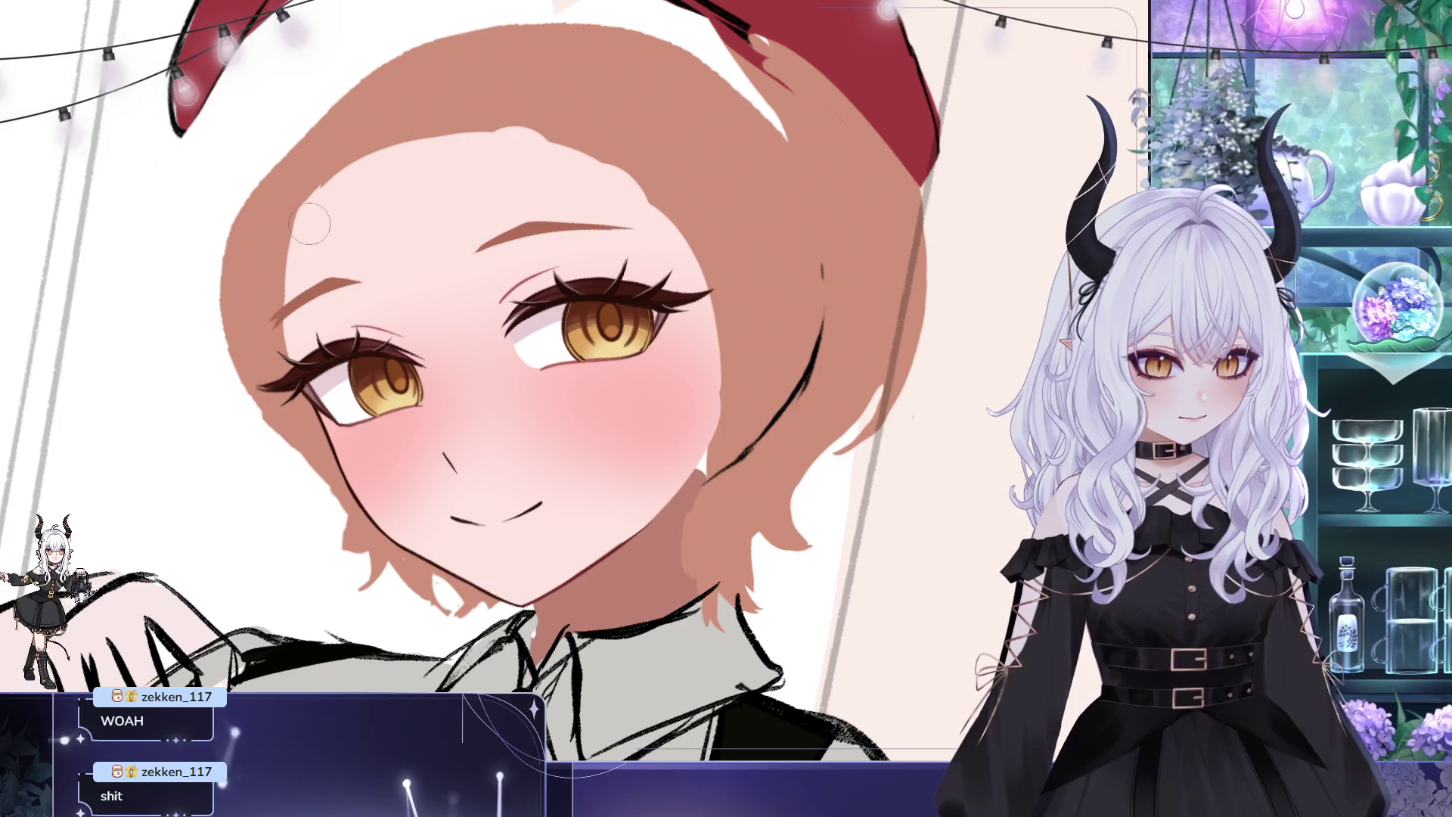
left_click_drag(312, 224, 694, 270)
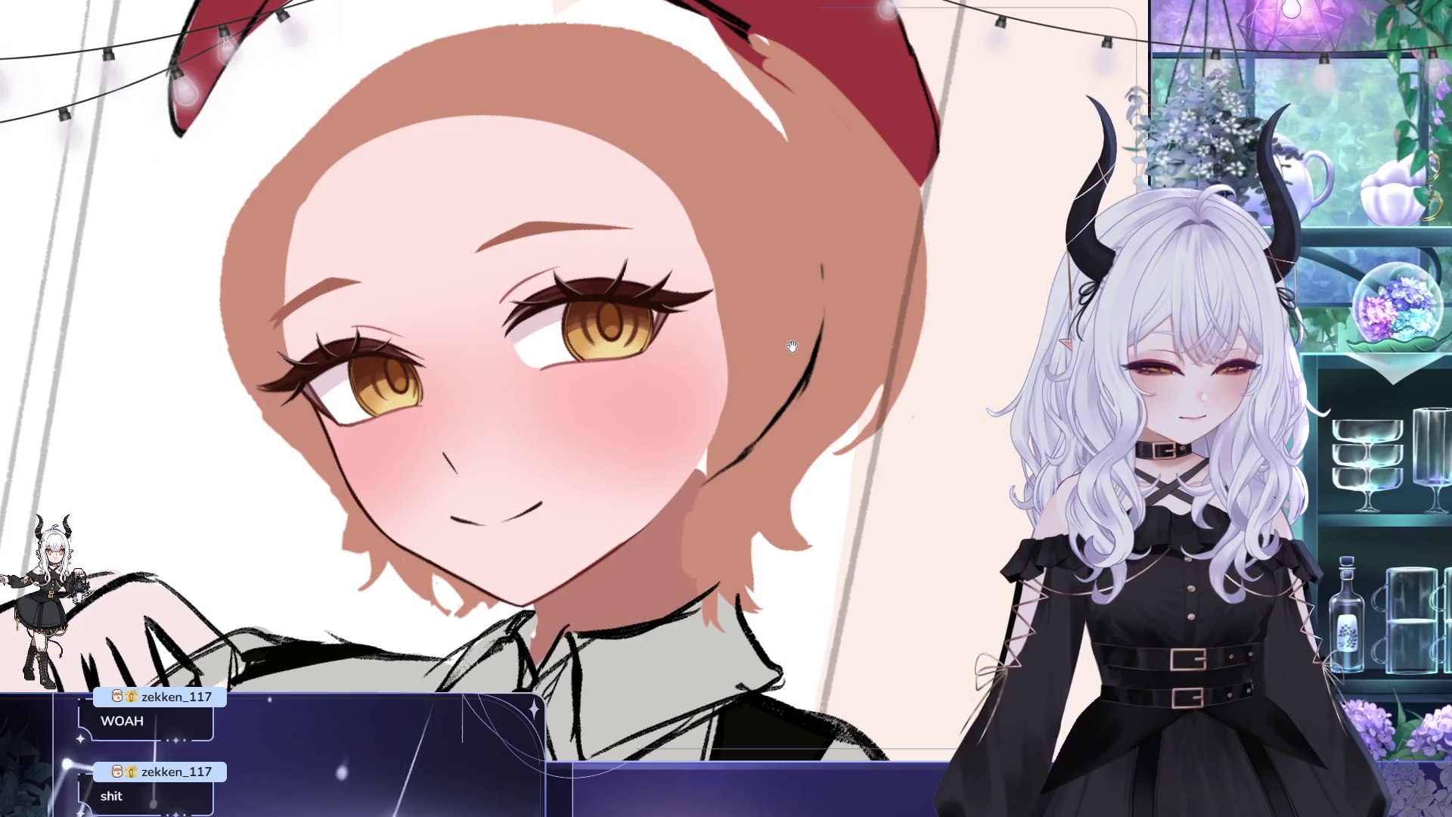
scroll(768, 369, "down", 3)
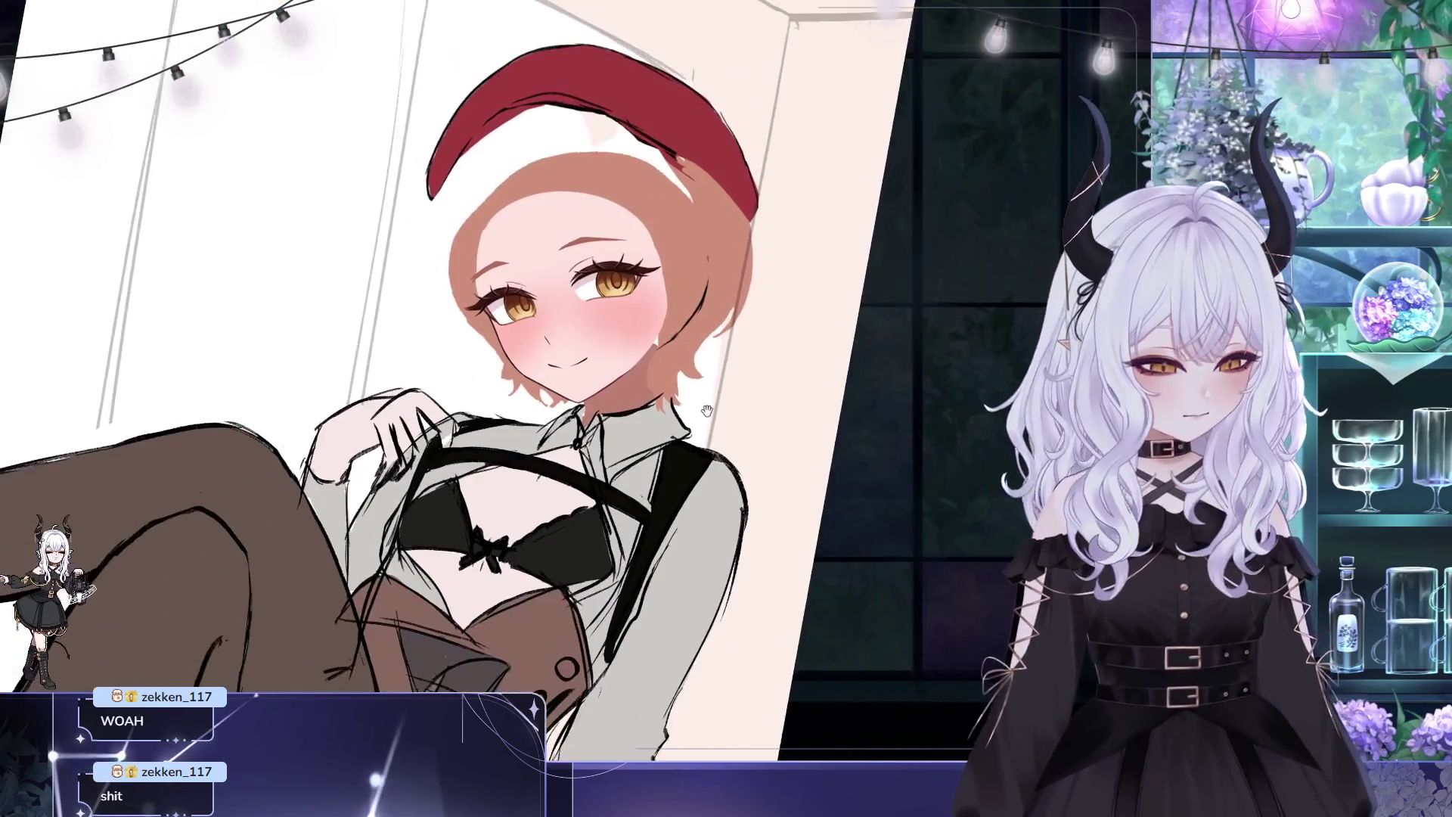
scroll(772, 386, "up", 2)
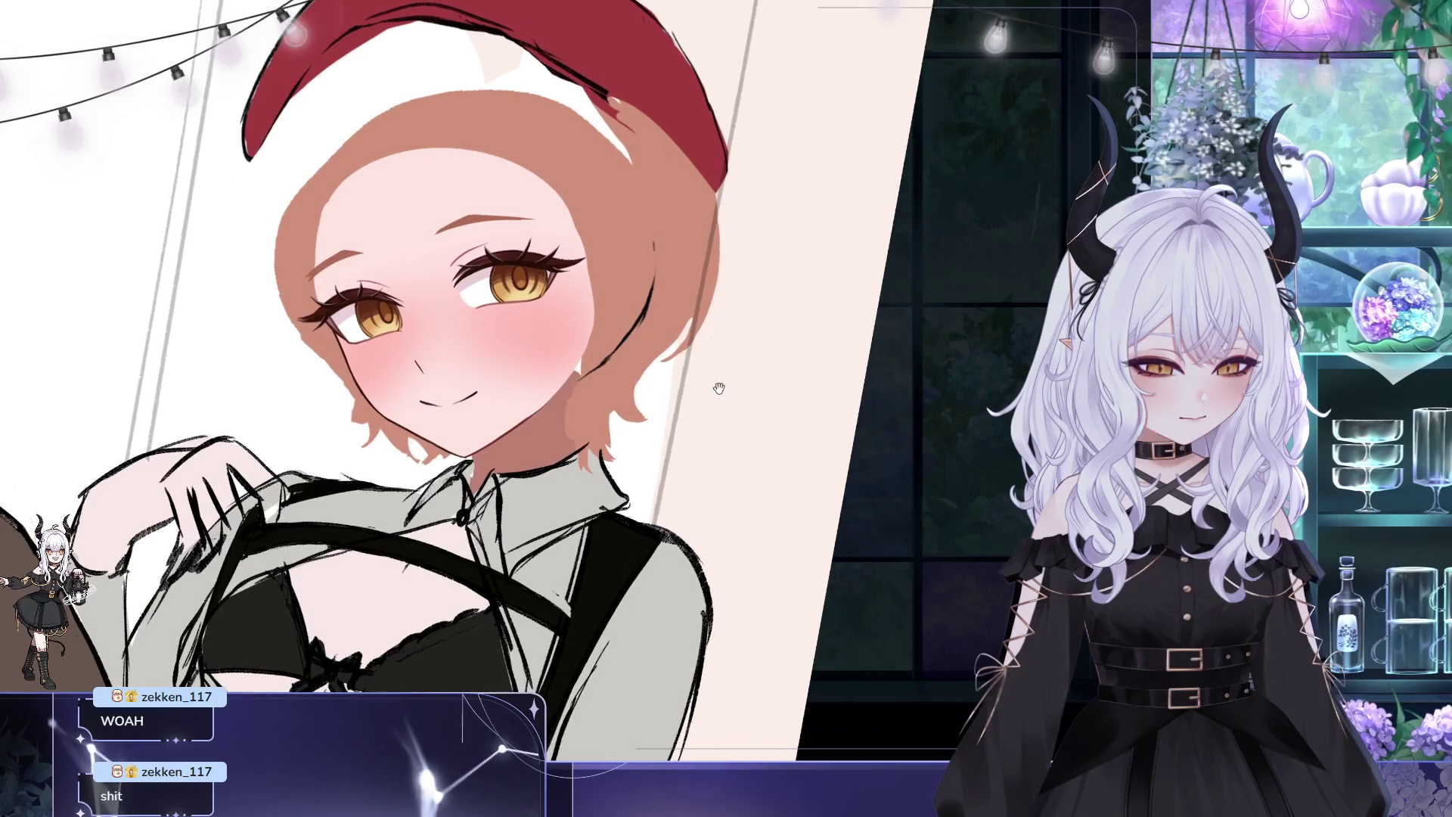
scroll(776, 396, "up", 1)
scroll(463, 252, "up", 1)
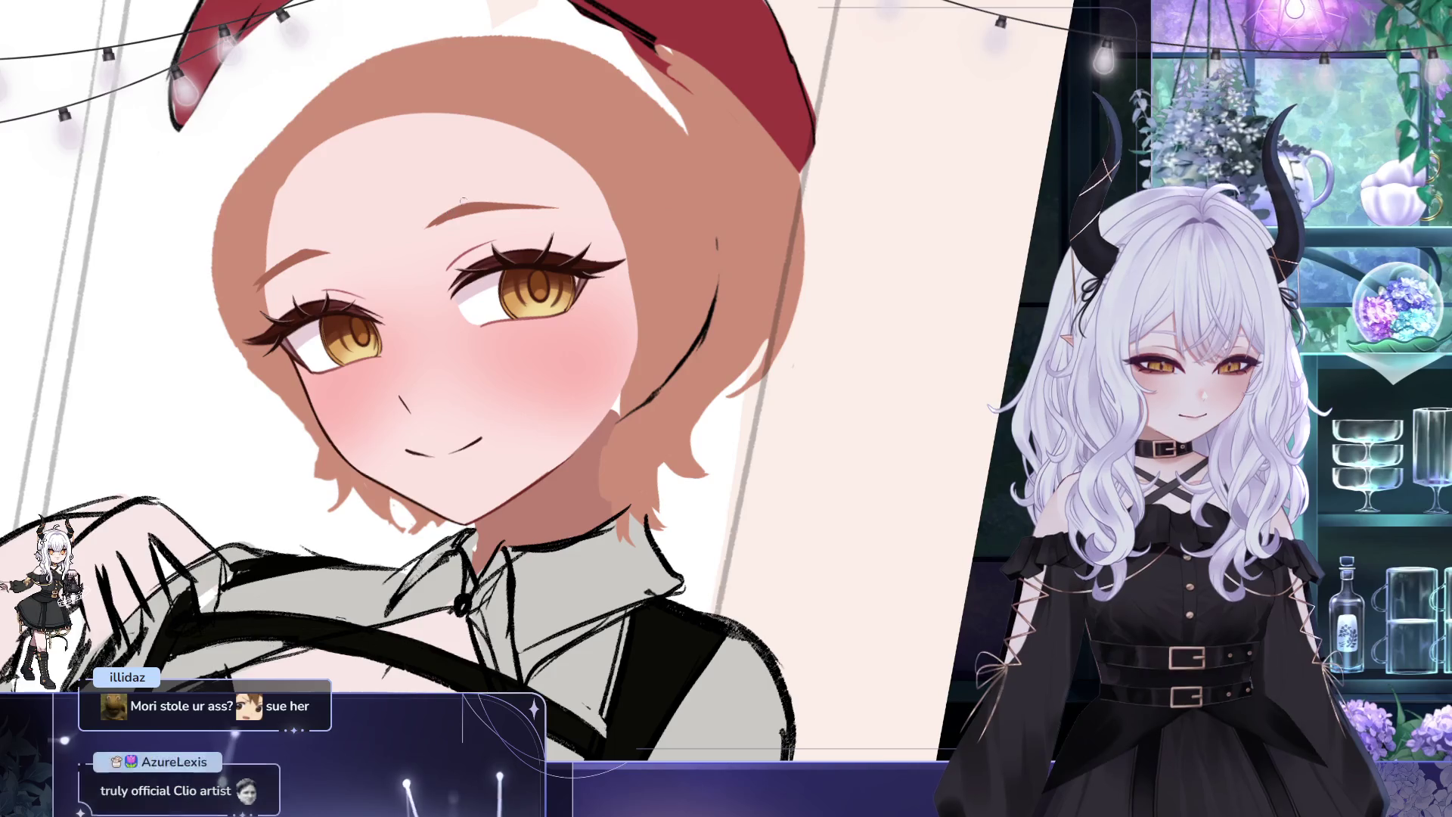
mouse_move(500, 176)
left_mouse_down()
mouse_move(719, 258)
mouse_move(685, 240)
left_mouse_up()
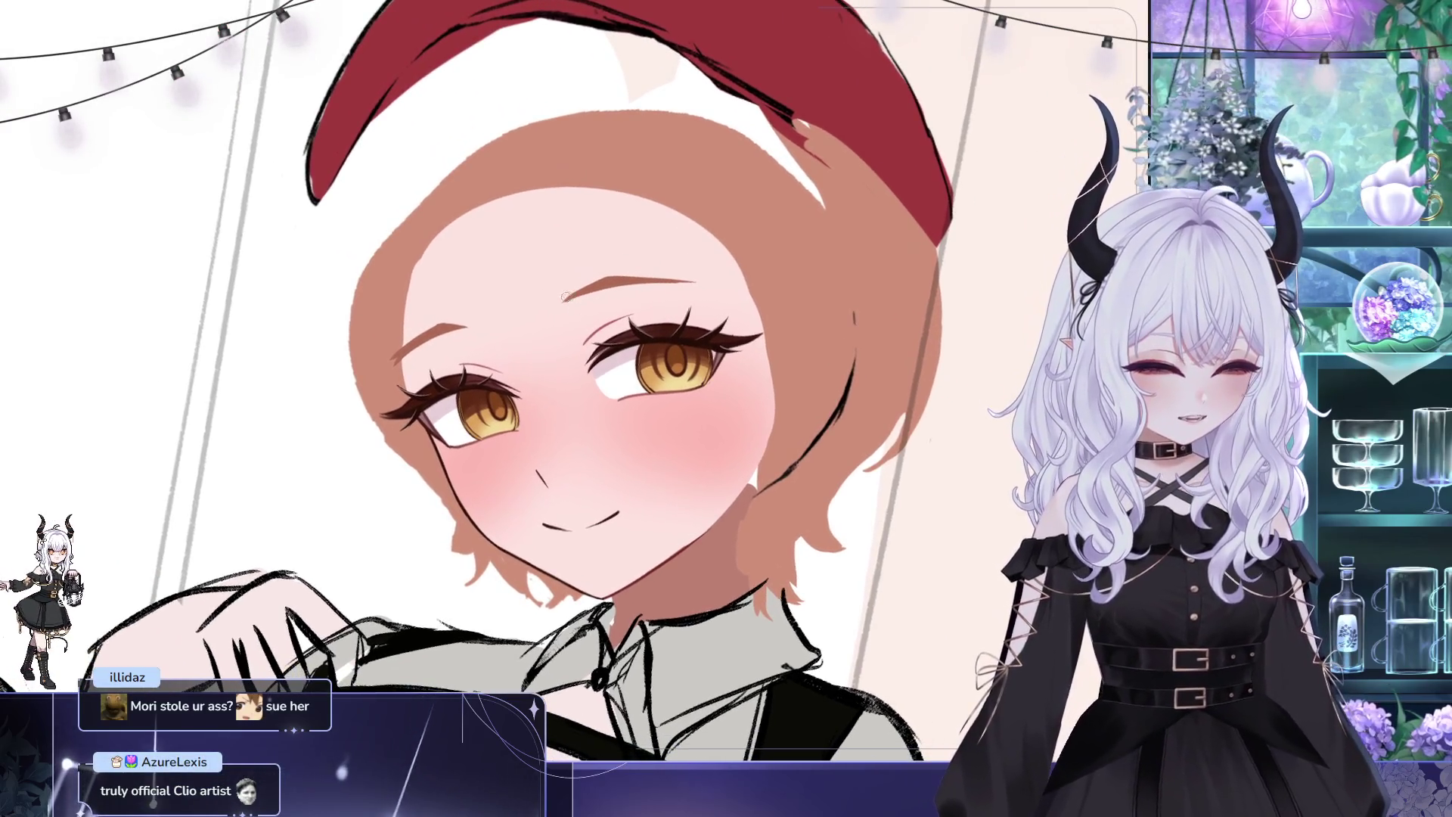
mouse_move(726, 229)
left_mouse_down()
mouse_move(755, 279)
mouse_move(527, 231)
left_mouse_up()
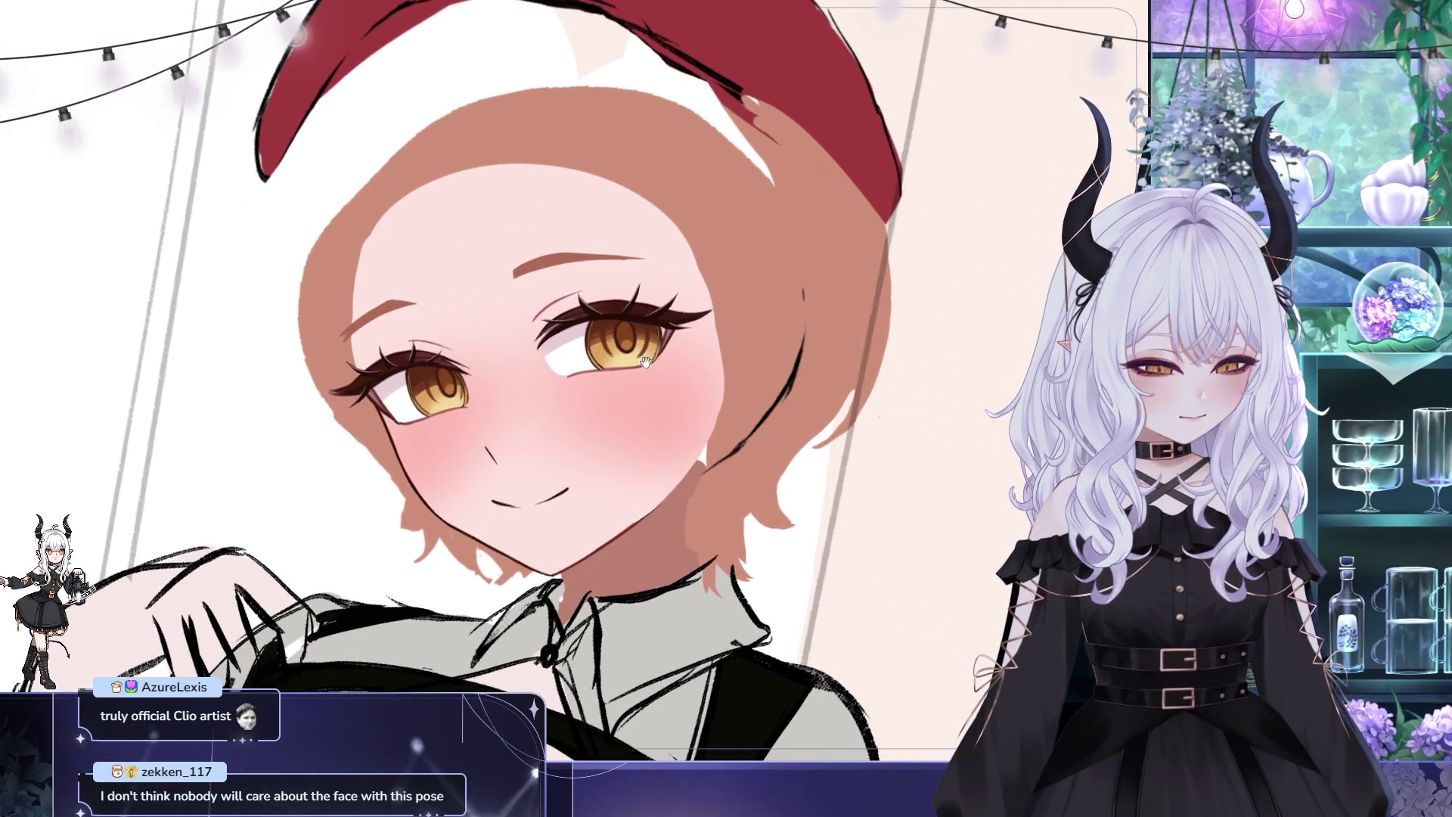
left_click_drag(645, 360, 815, 412)
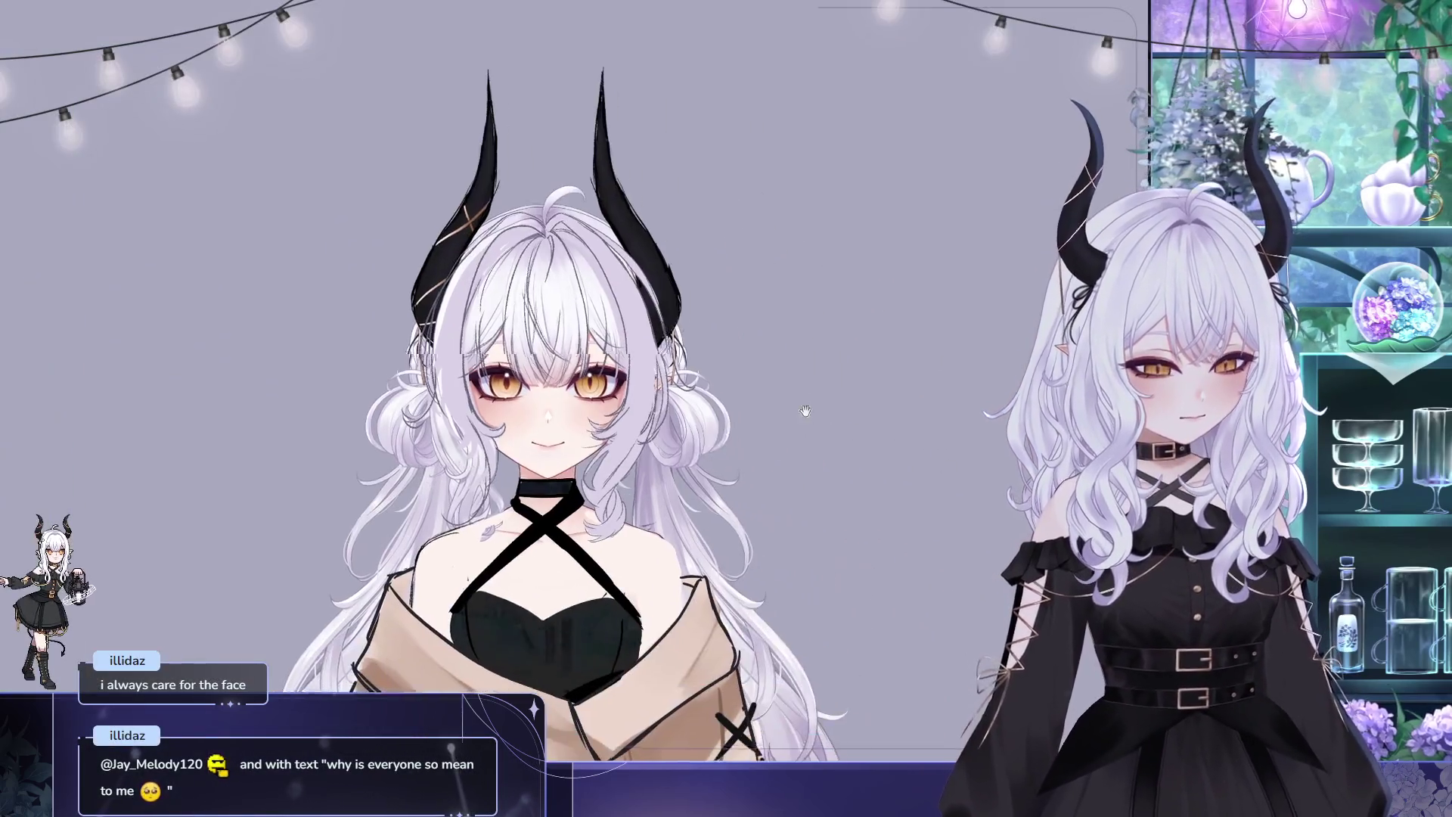
scroll(568, 366, "up", 2)
scroll(568, 366, "up", 3)
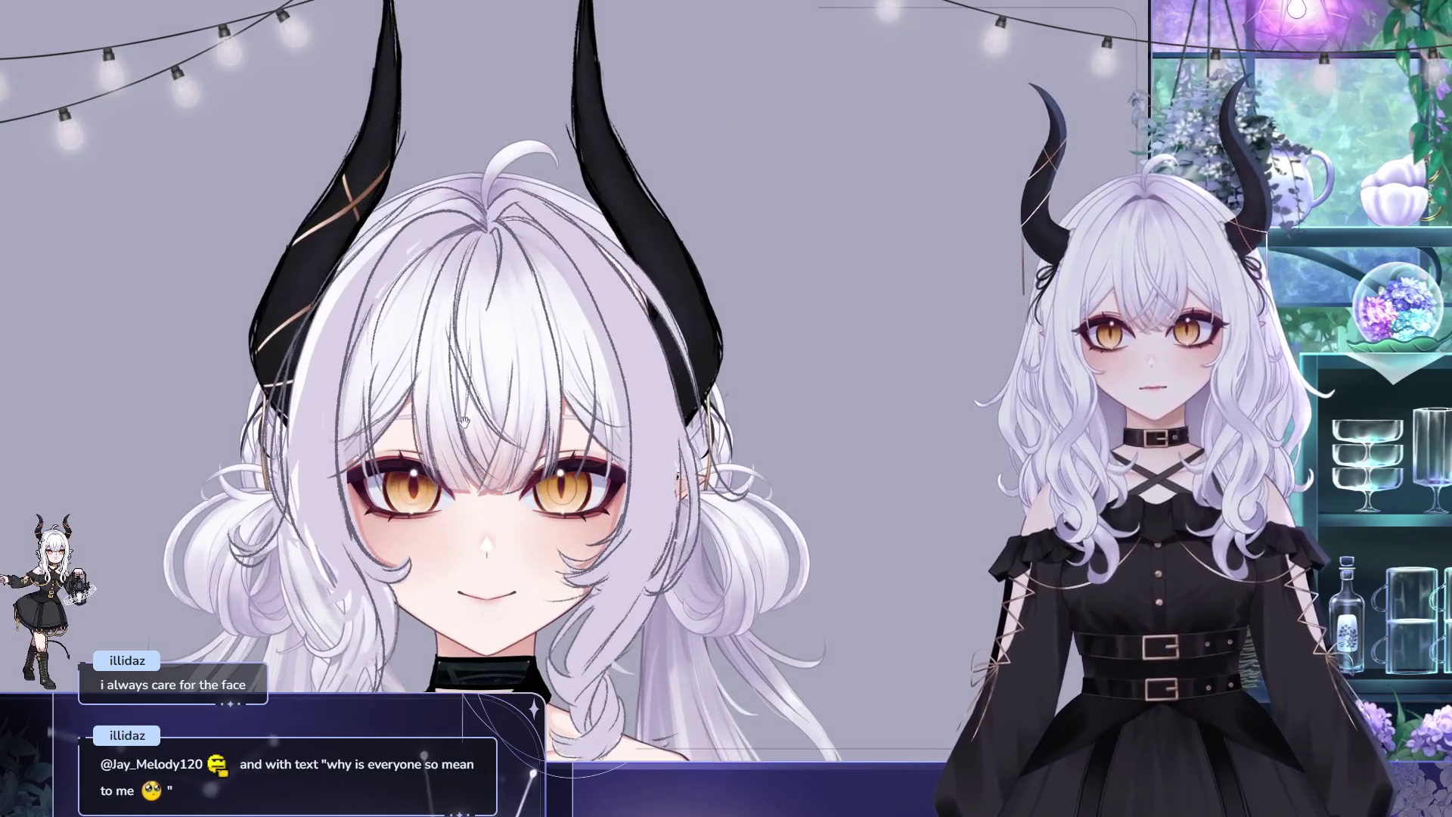
scroll(567, 367, "up", 2)
scroll(568, 367, "up", 2)
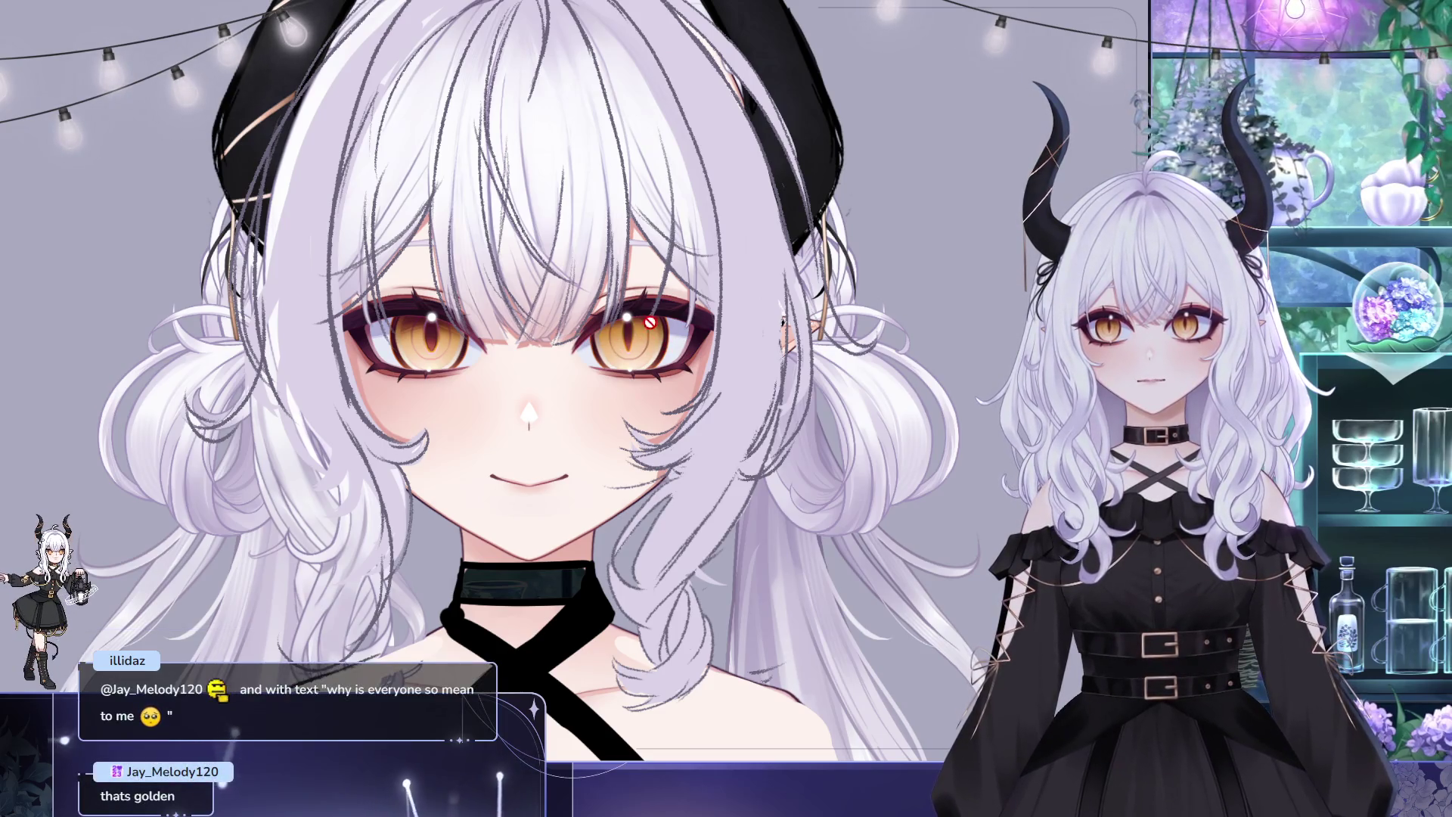
scroll(709, 363, "down", 3)
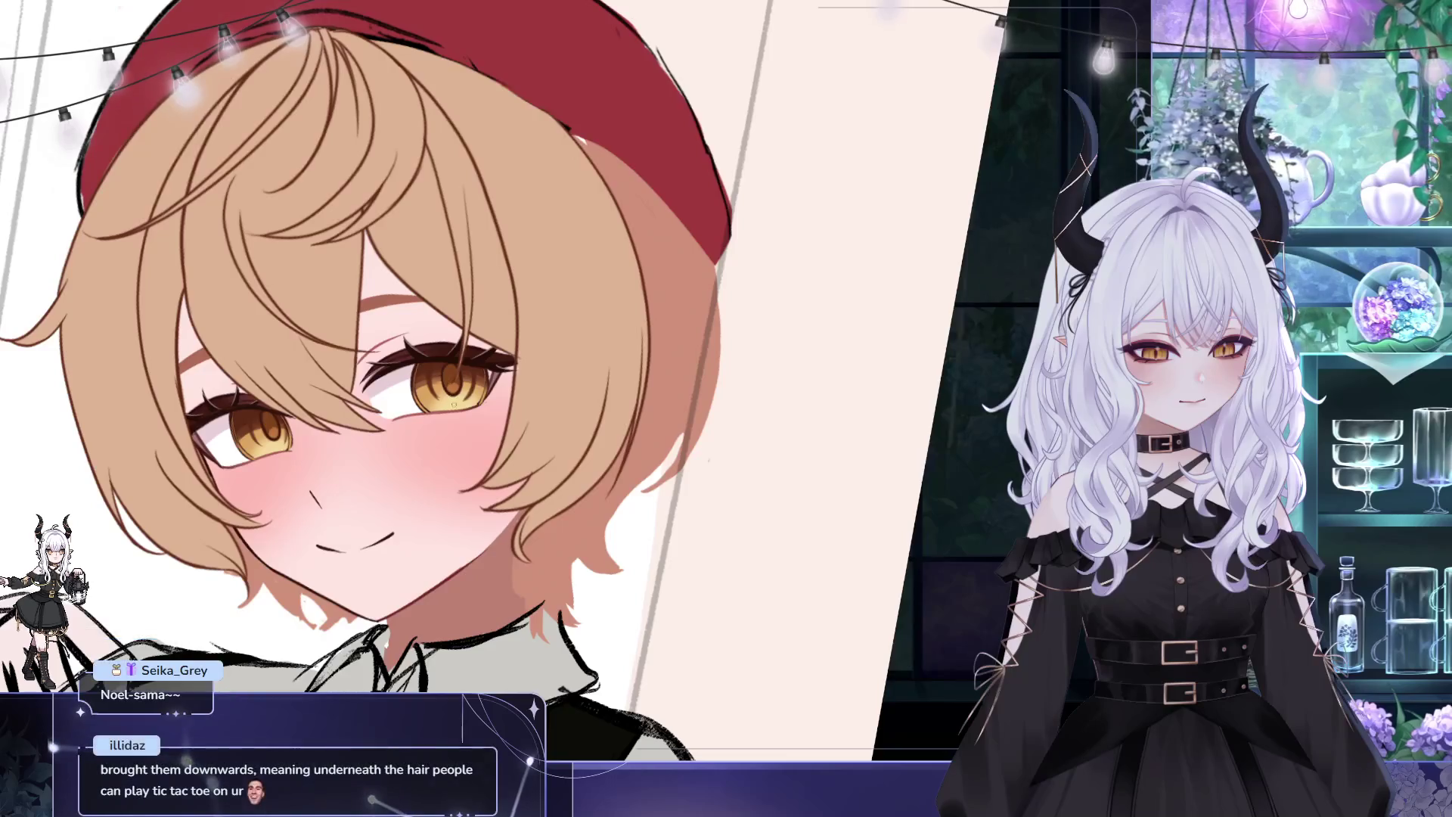
Pan the view slightly over the girl's face while working on the bangs
left_click_drag(472, 375, 500, 343)
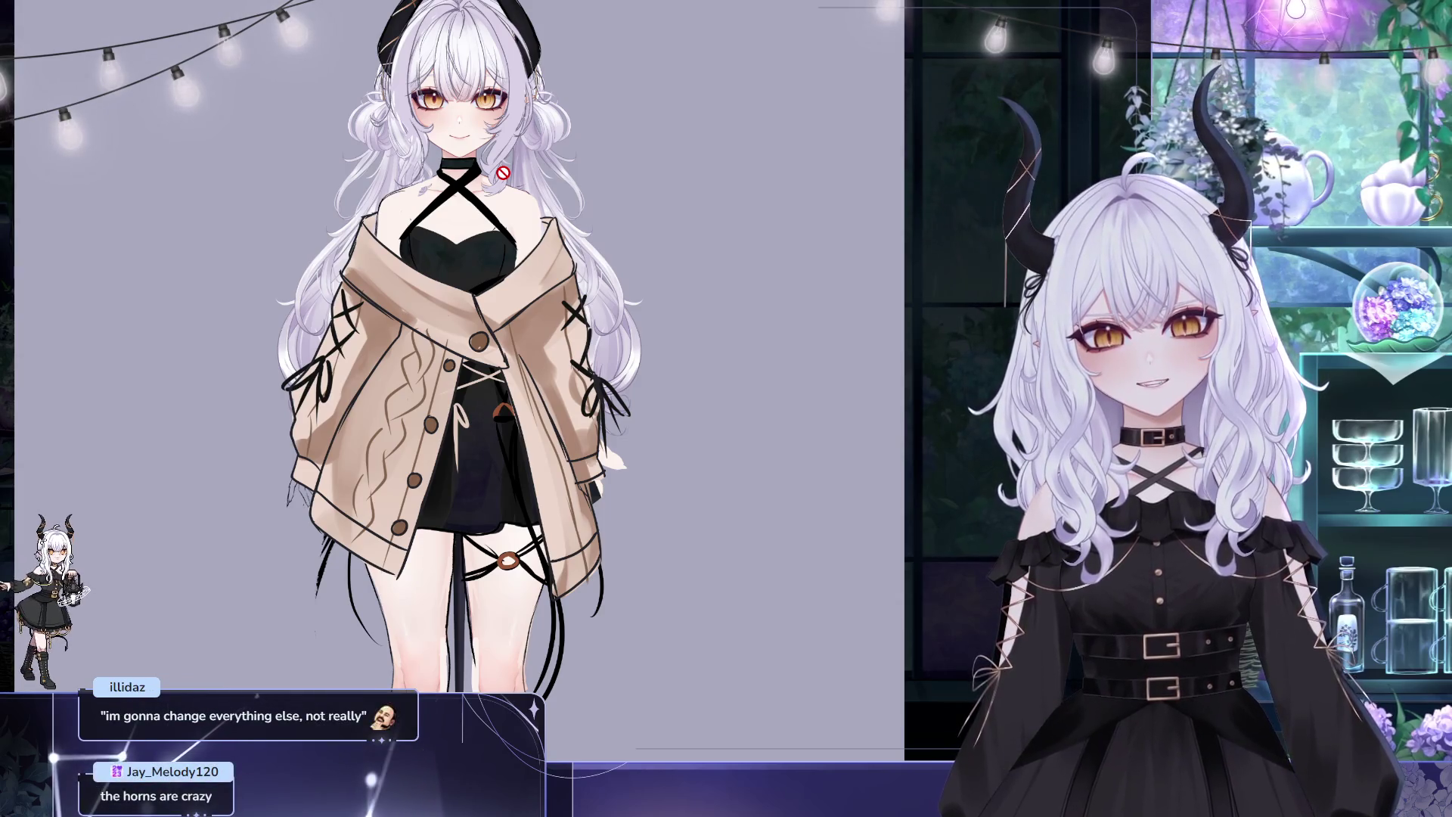
scroll(533, 93, "up", 3)
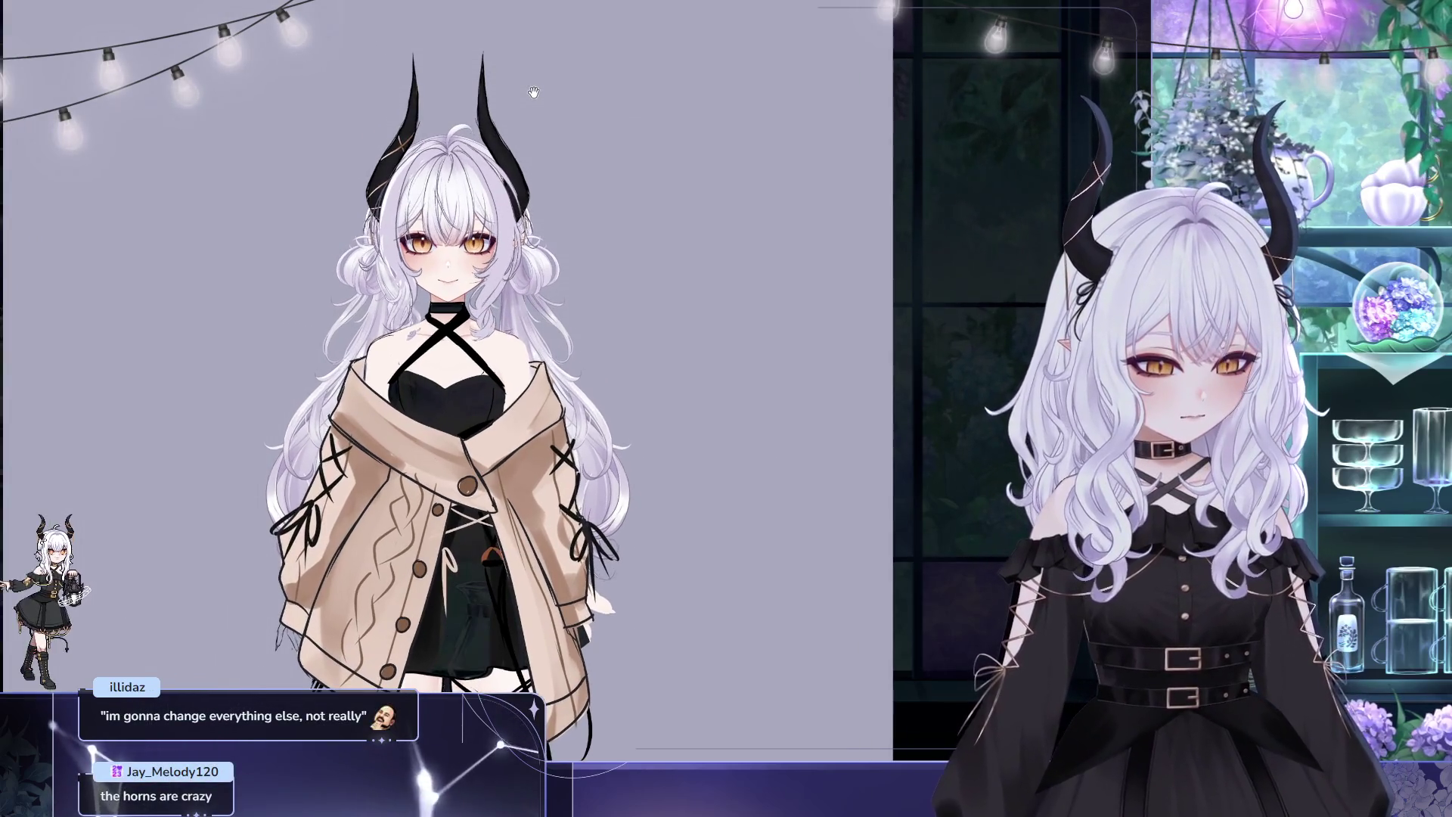
Nudge the view of the white-haired character slightly downward
left_click_drag(539, 70, 536, 85)
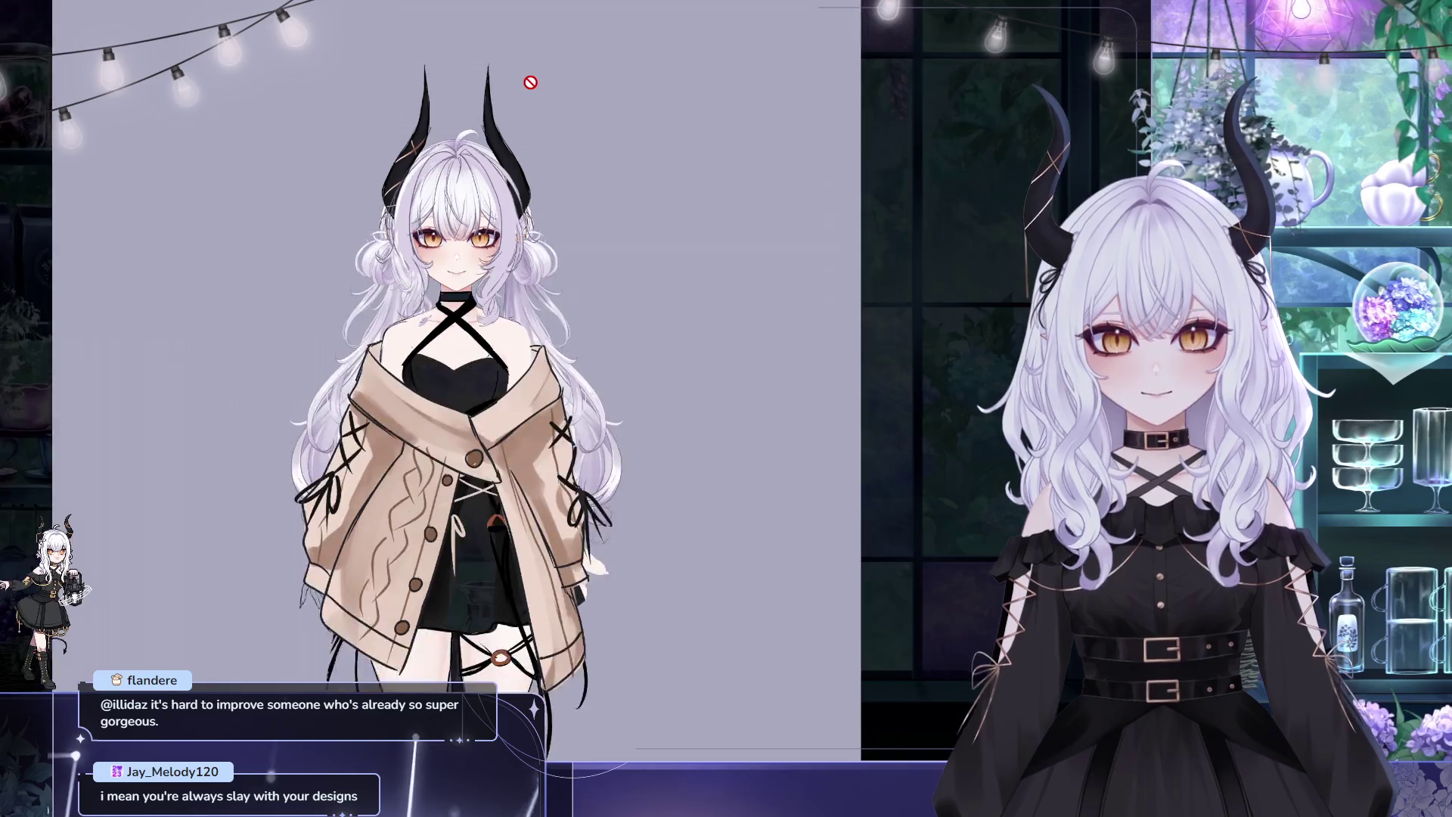
scroll(526, 85, "down", 2)
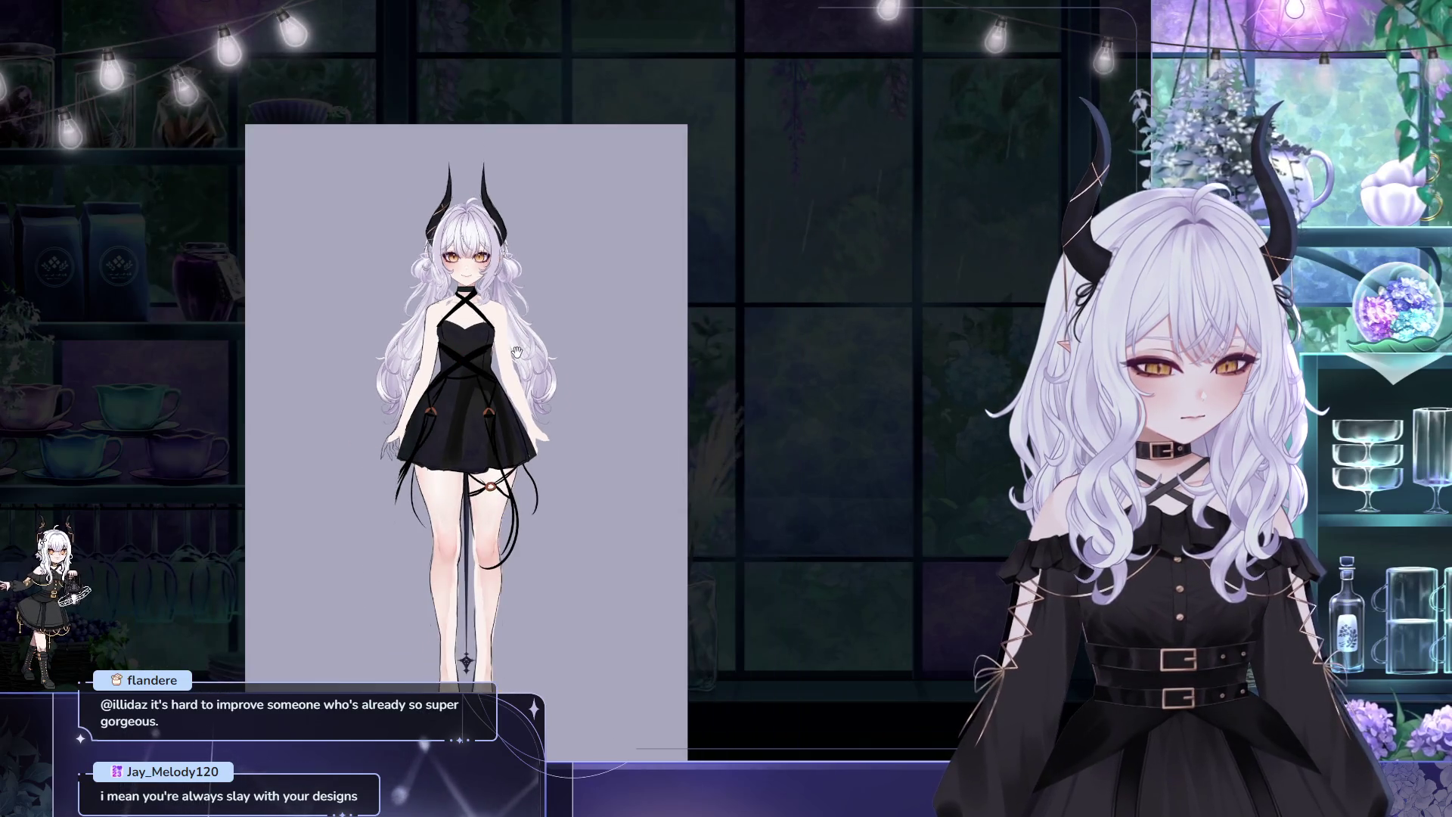
scroll(504, 362, "down", 1)
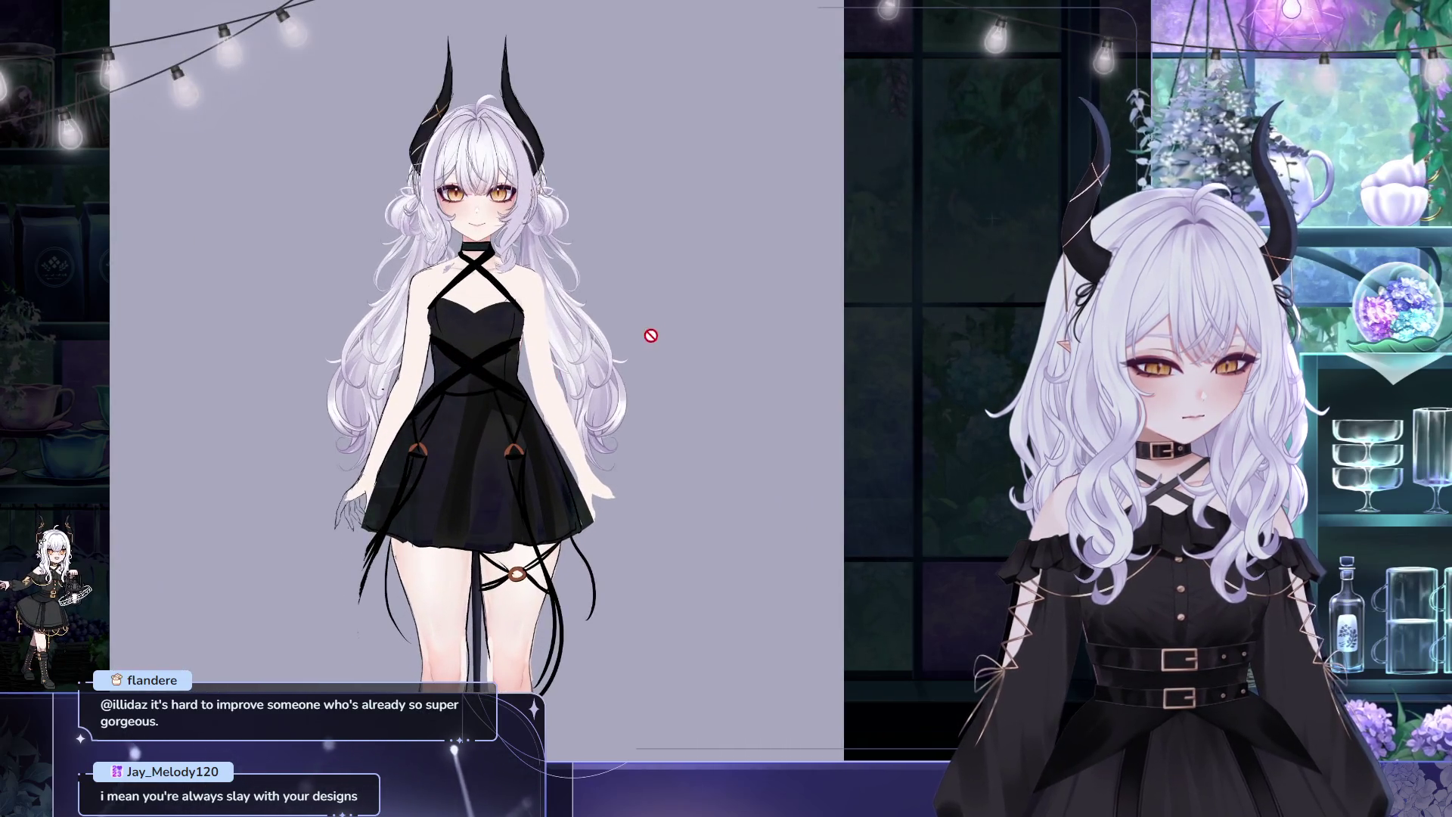
scroll(647, 330, "down", 1)
scroll(665, 348, "down", 1)
scroll(662, 355, "down", 1)
scroll(664, 354, "up", 1)
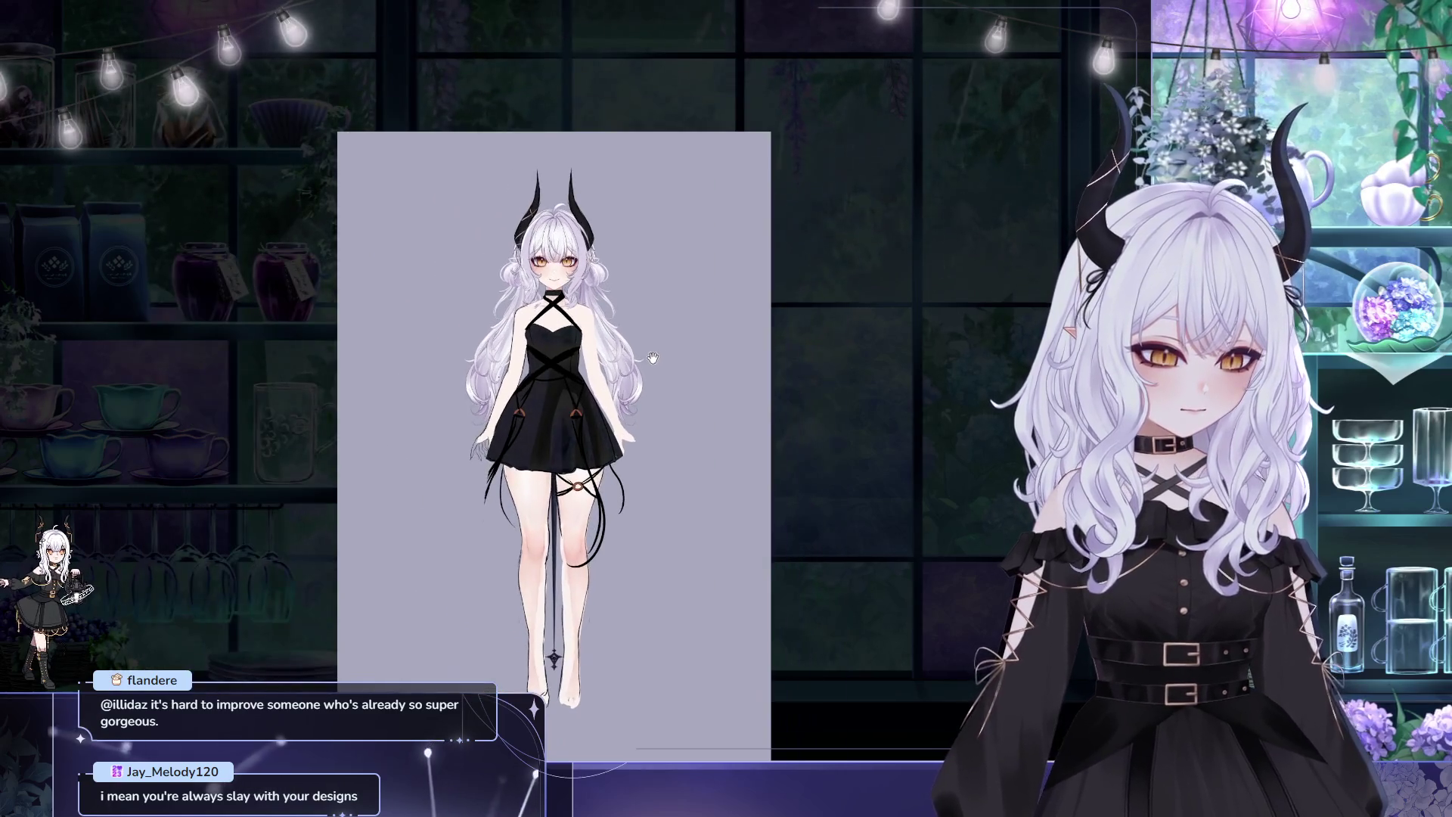
scroll(635, 335, "up", 2)
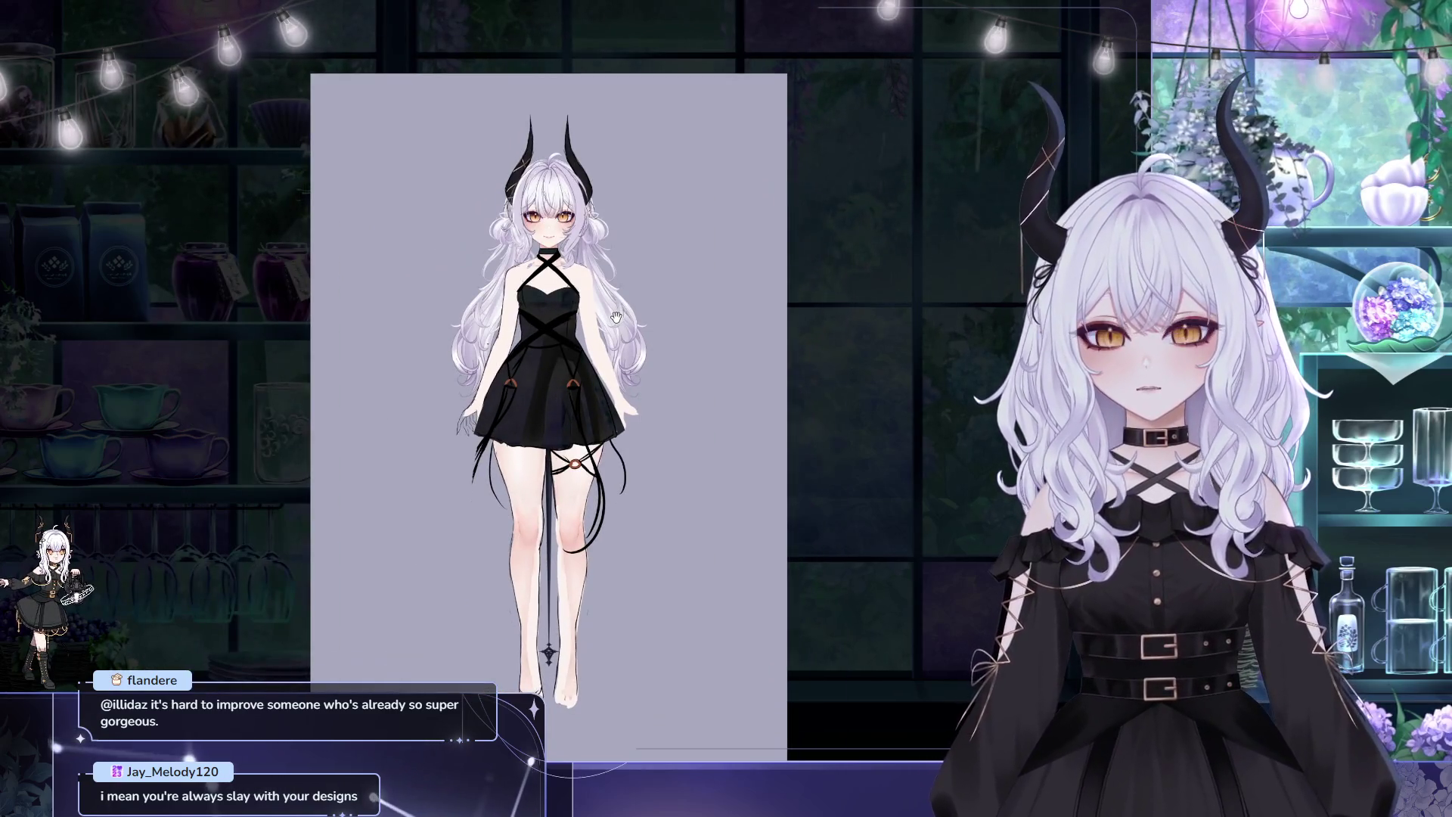
scroll(617, 317, "up", 1)
scroll(607, 319, "up", 2)
scroll(599, 324, "up", 1)
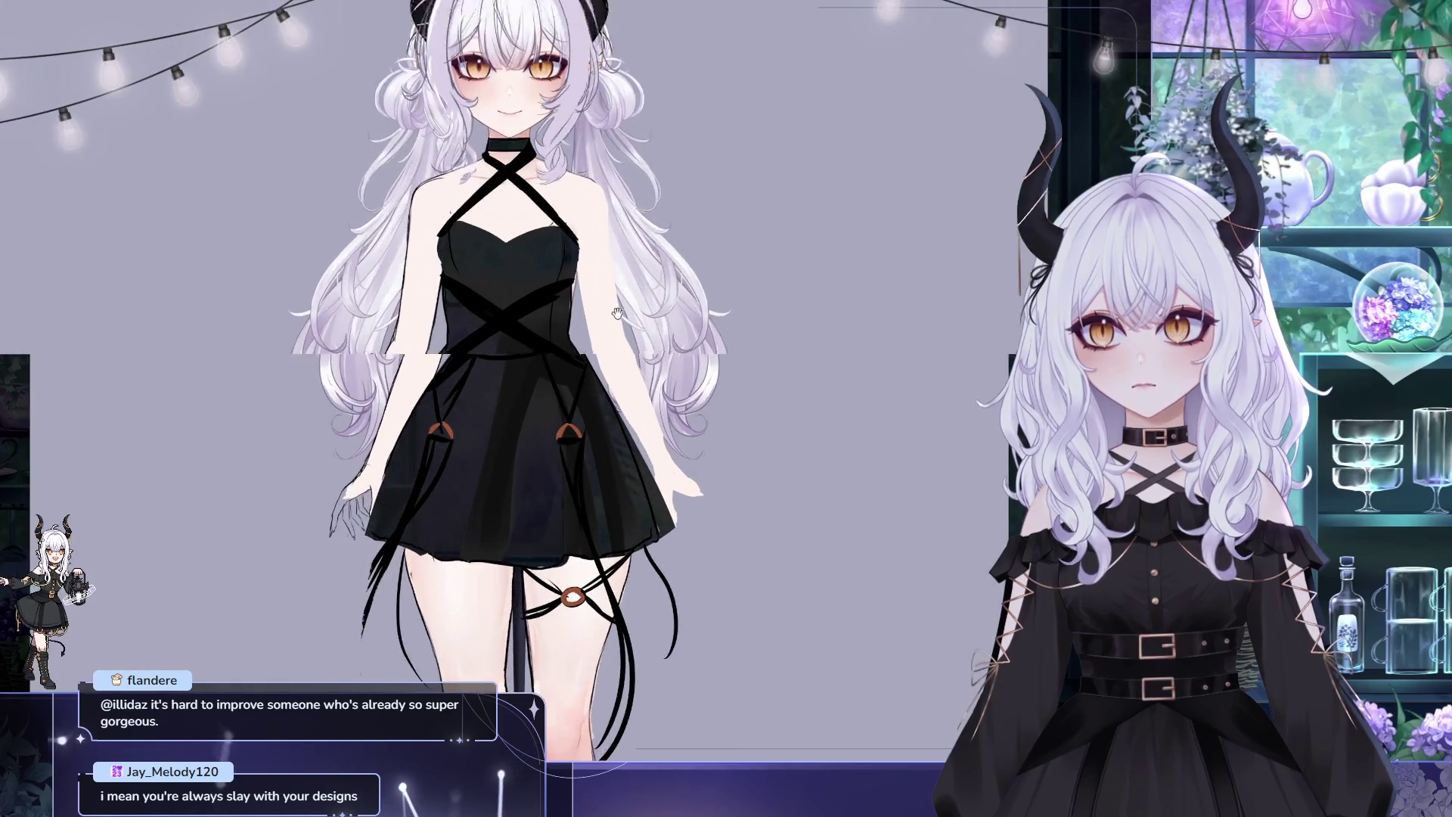
scroll(618, 261, "up", 1)
scroll(641, 170, "up", 1)
scroll(673, 75, "up", 1)
scroll(672, 74, "down", 1)
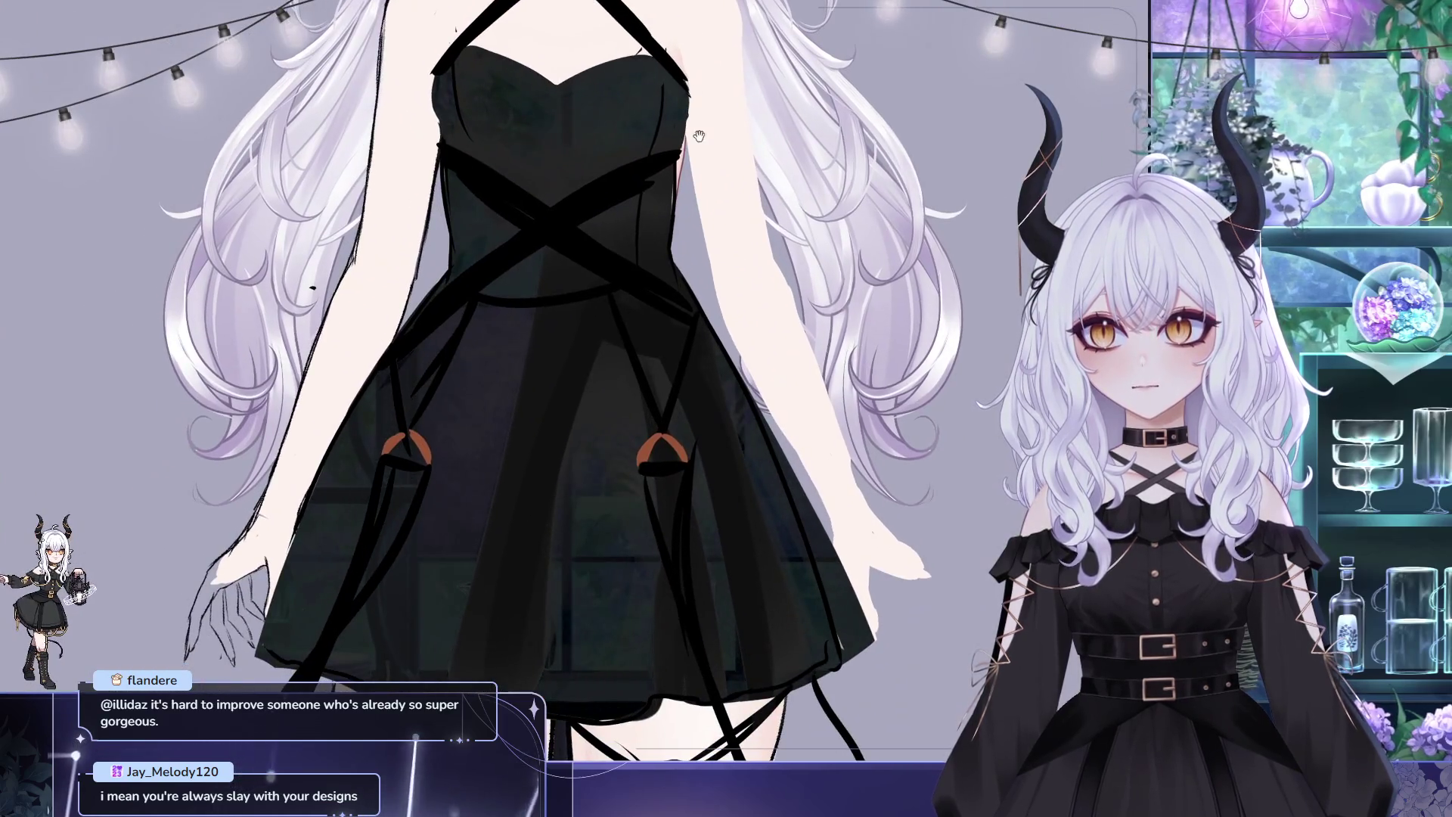
scroll(703, 114, "down", 1)
scroll(738, 159, "down", 1)
scroll(771, 199, "down", 1)
Pan the view of the white-haired character leftward to inspect the dress
left_click_drag(767, 196, 608, 237)
scroll(606, 237, "down", 1)
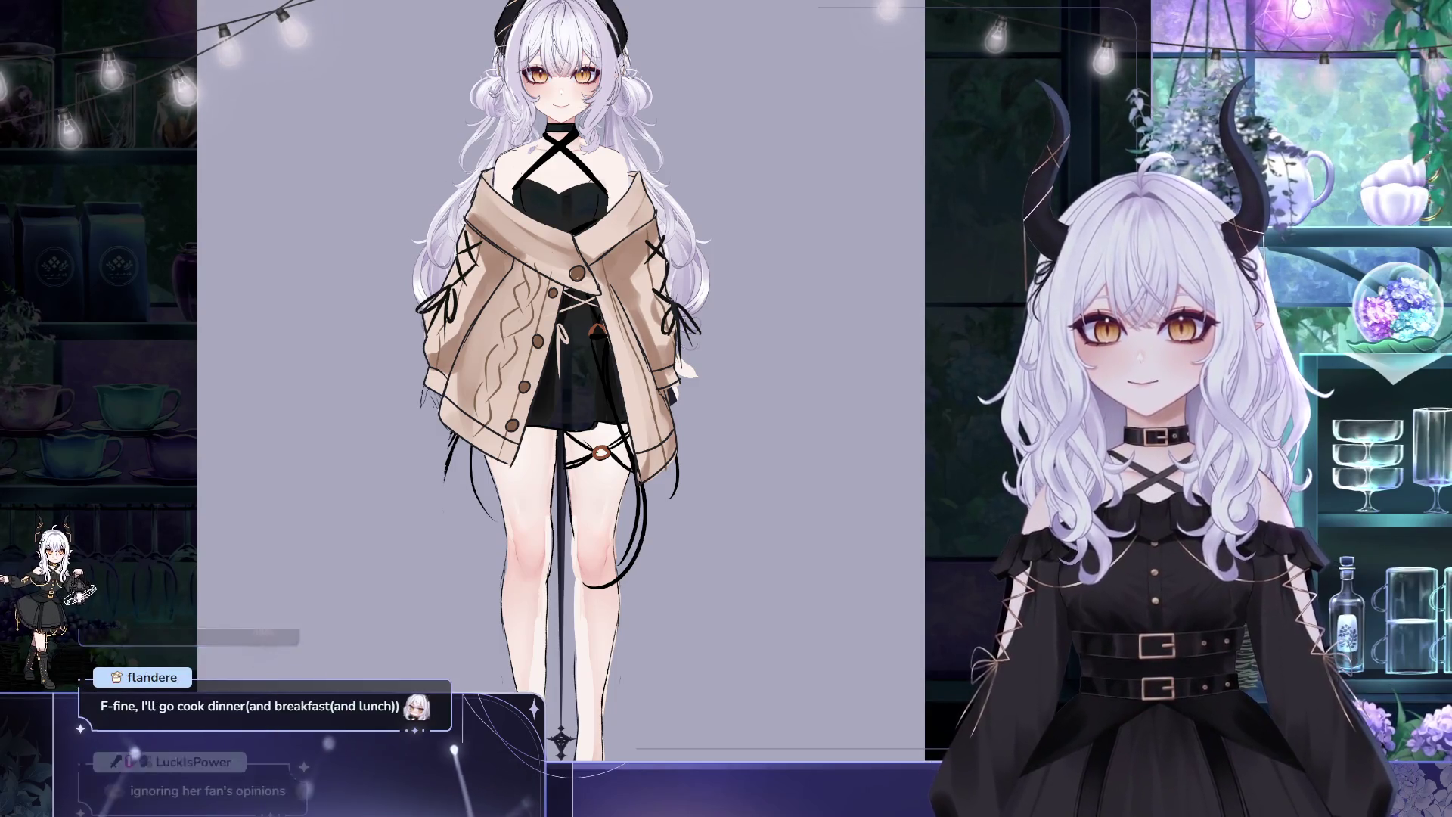
Switch canvases back to the beret girl illustration with Ctrl+Tab
key("ctrl+Tab")
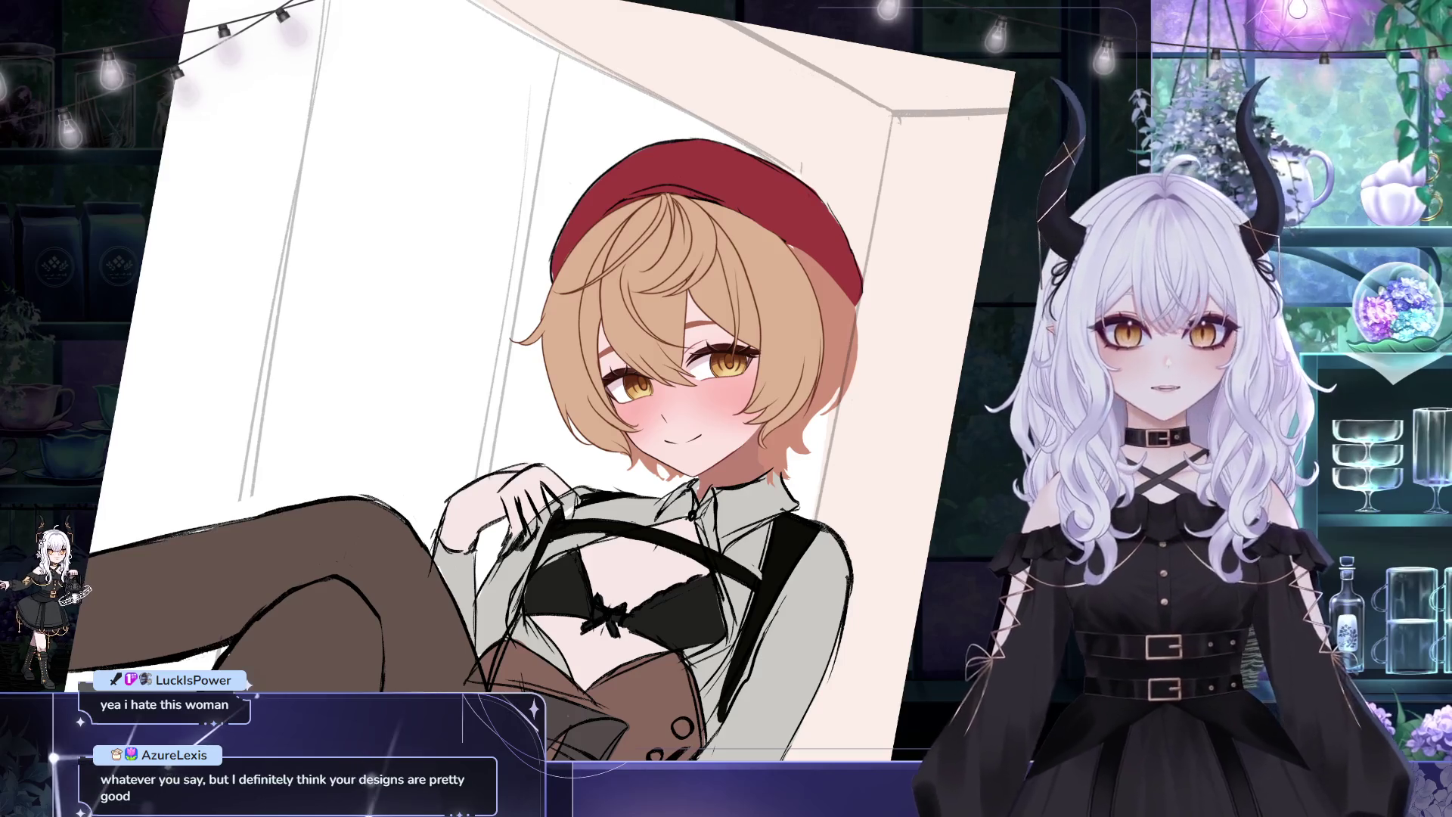
left_click_drag(901, 541, 878, 545)
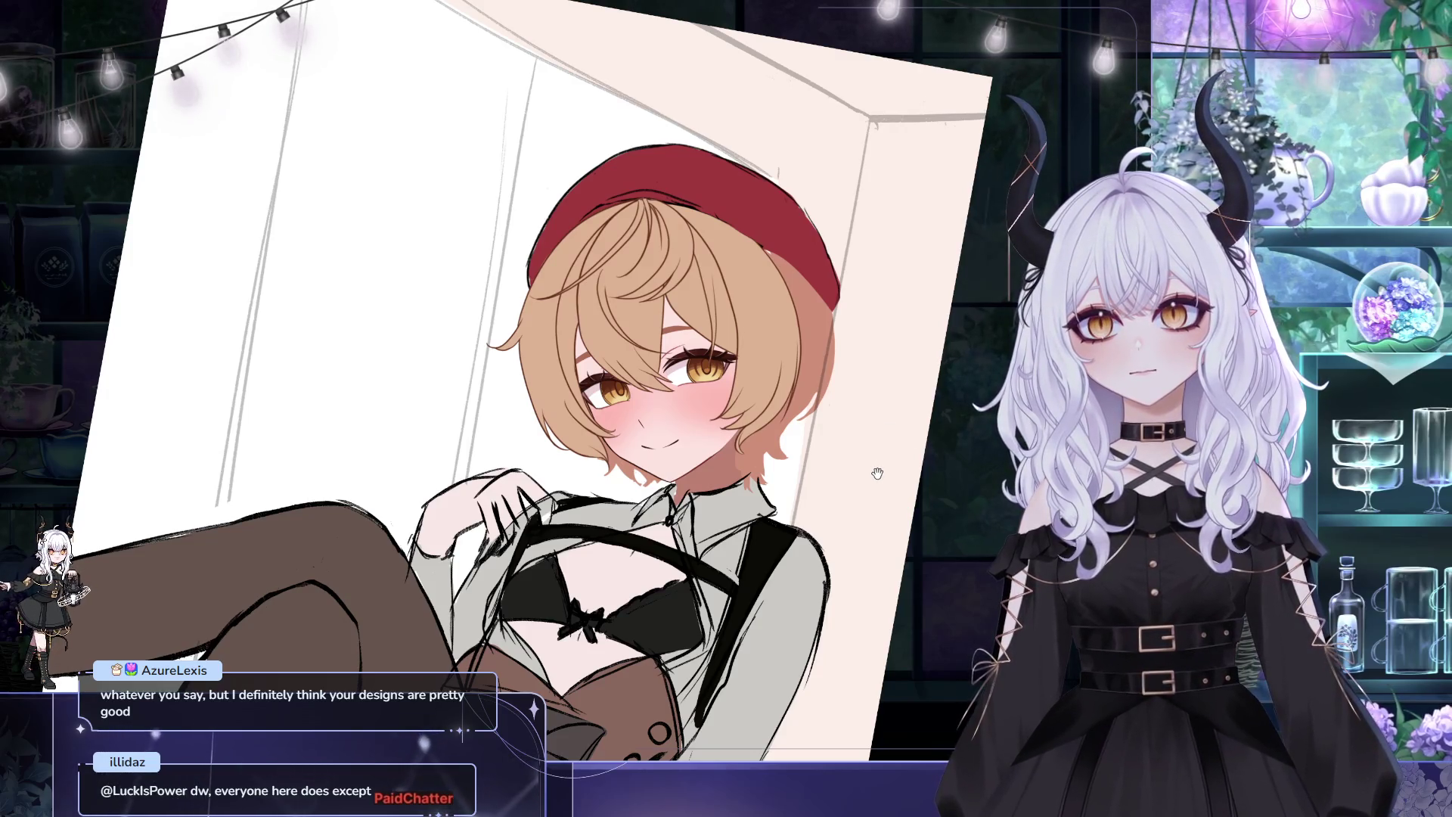
left_click_drag(877, 473, 881, 481)
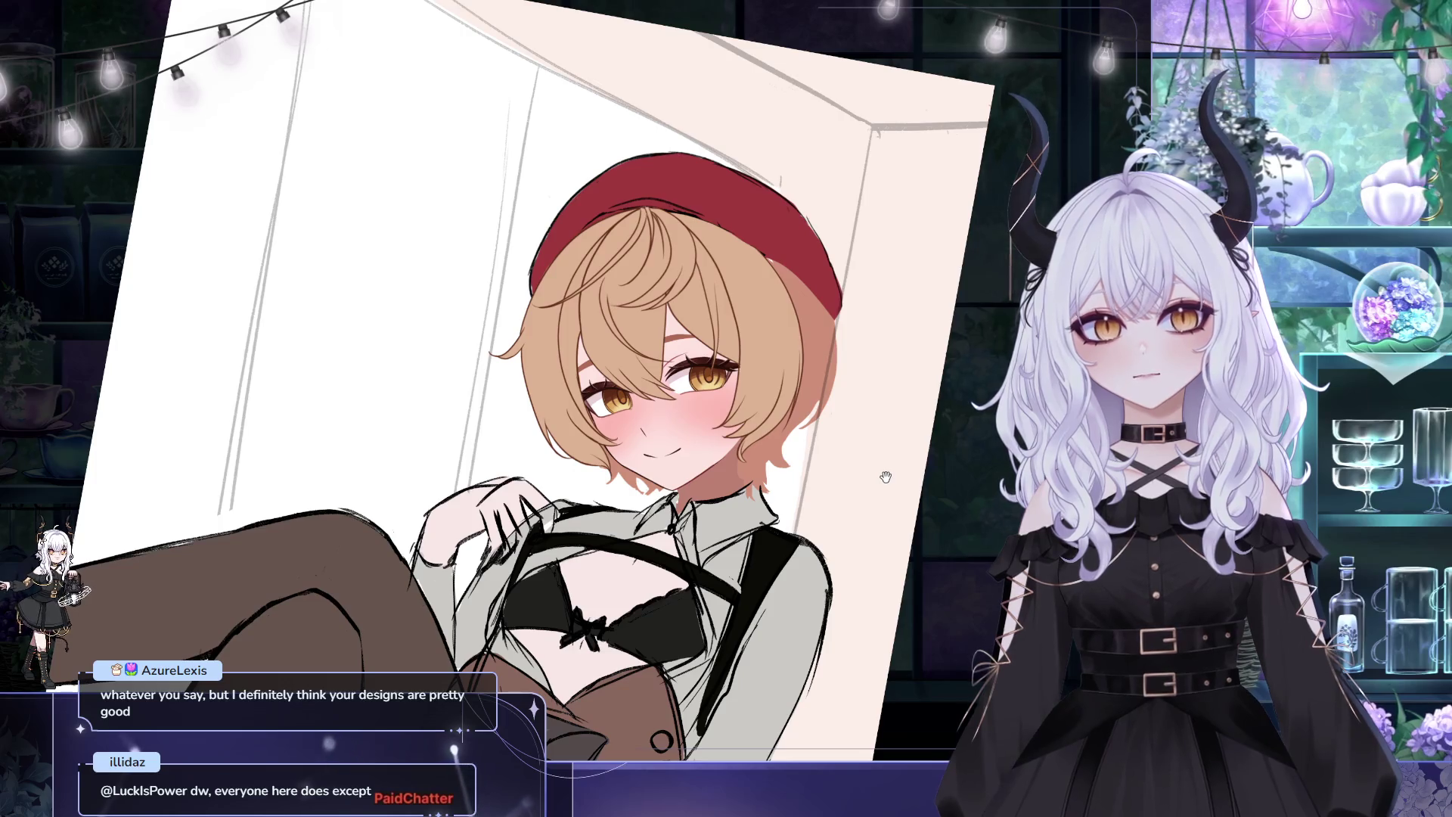
left_click_drag(885, 476, 889, 490)
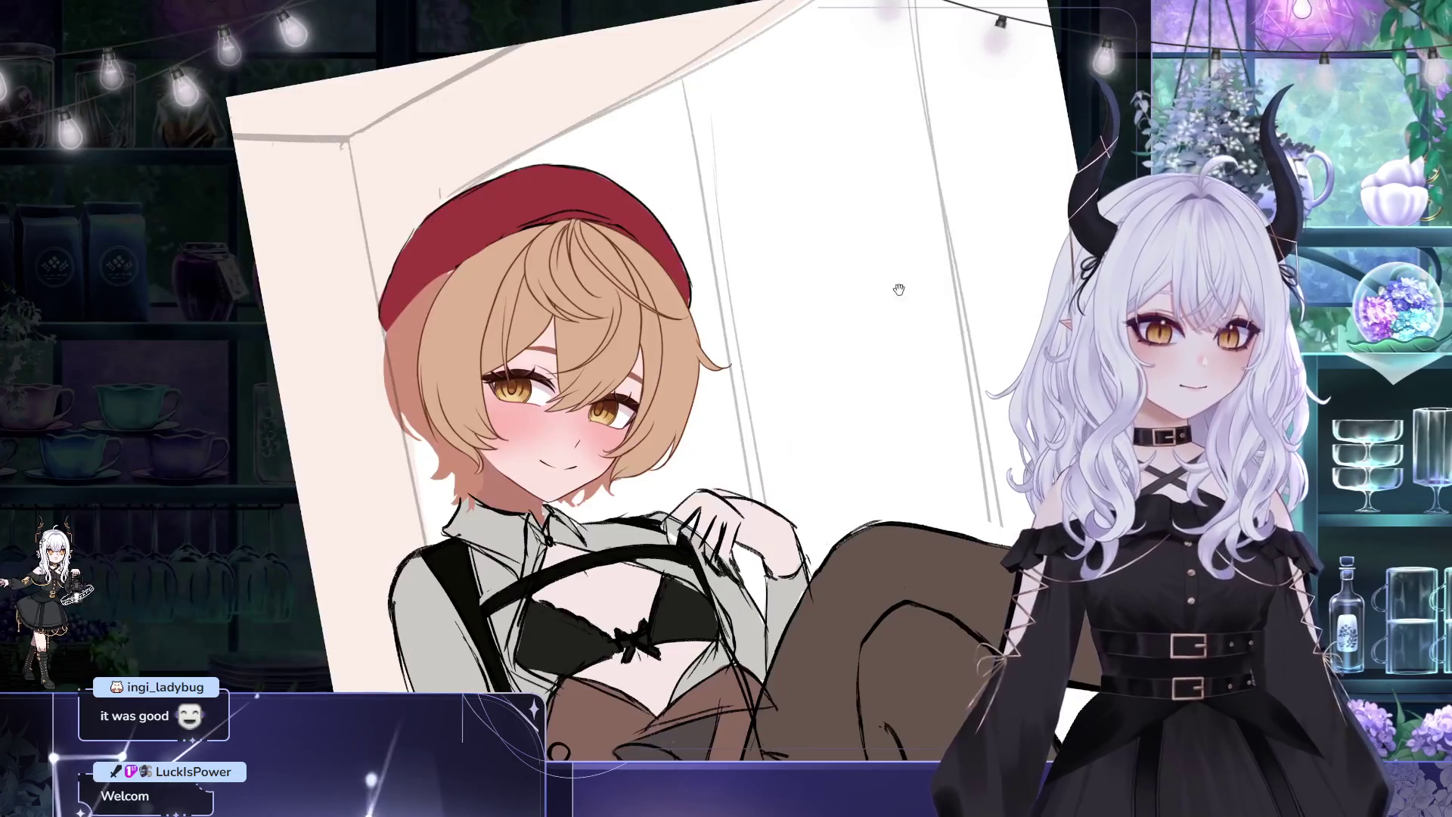
mouse_move(810, 379)
left_mouse_down()
mouse_move(859, 245)
mouse_move(711, 168)
mouse_move(715, 336)
left_mouse_up()
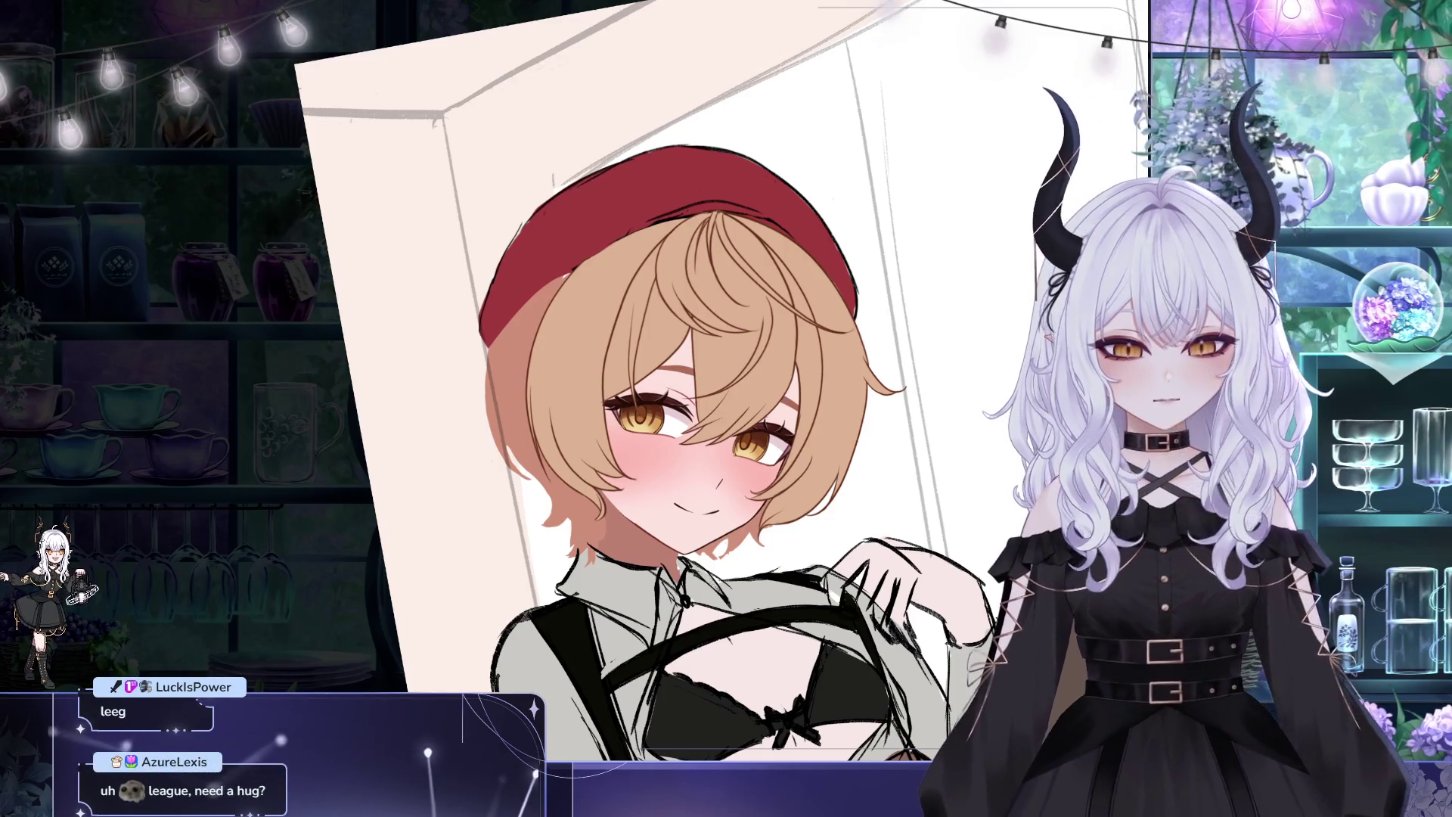
left_click_drag(547, 333, 445, 293)
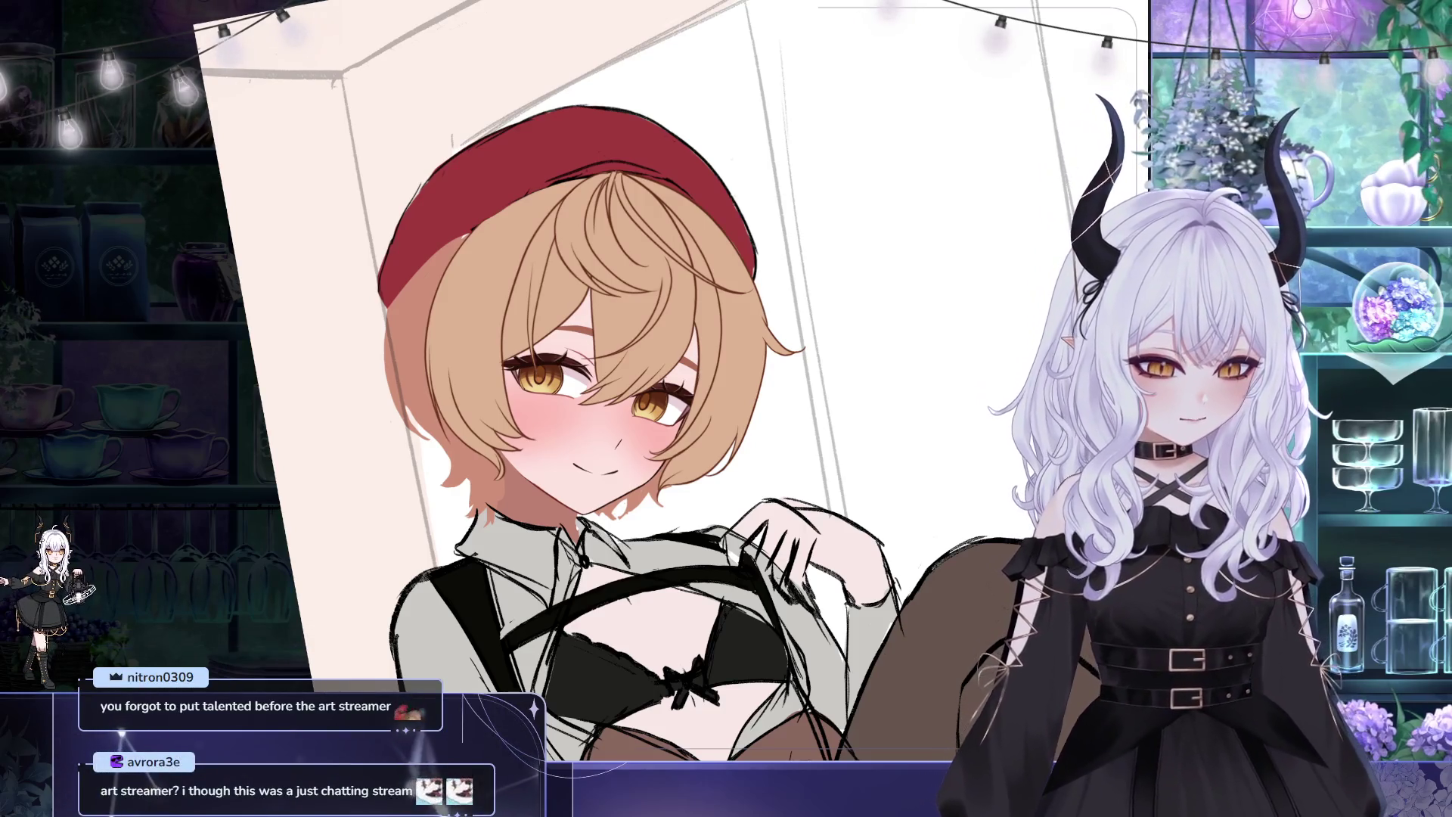
left_click_drag(655, 424, 588, 421)
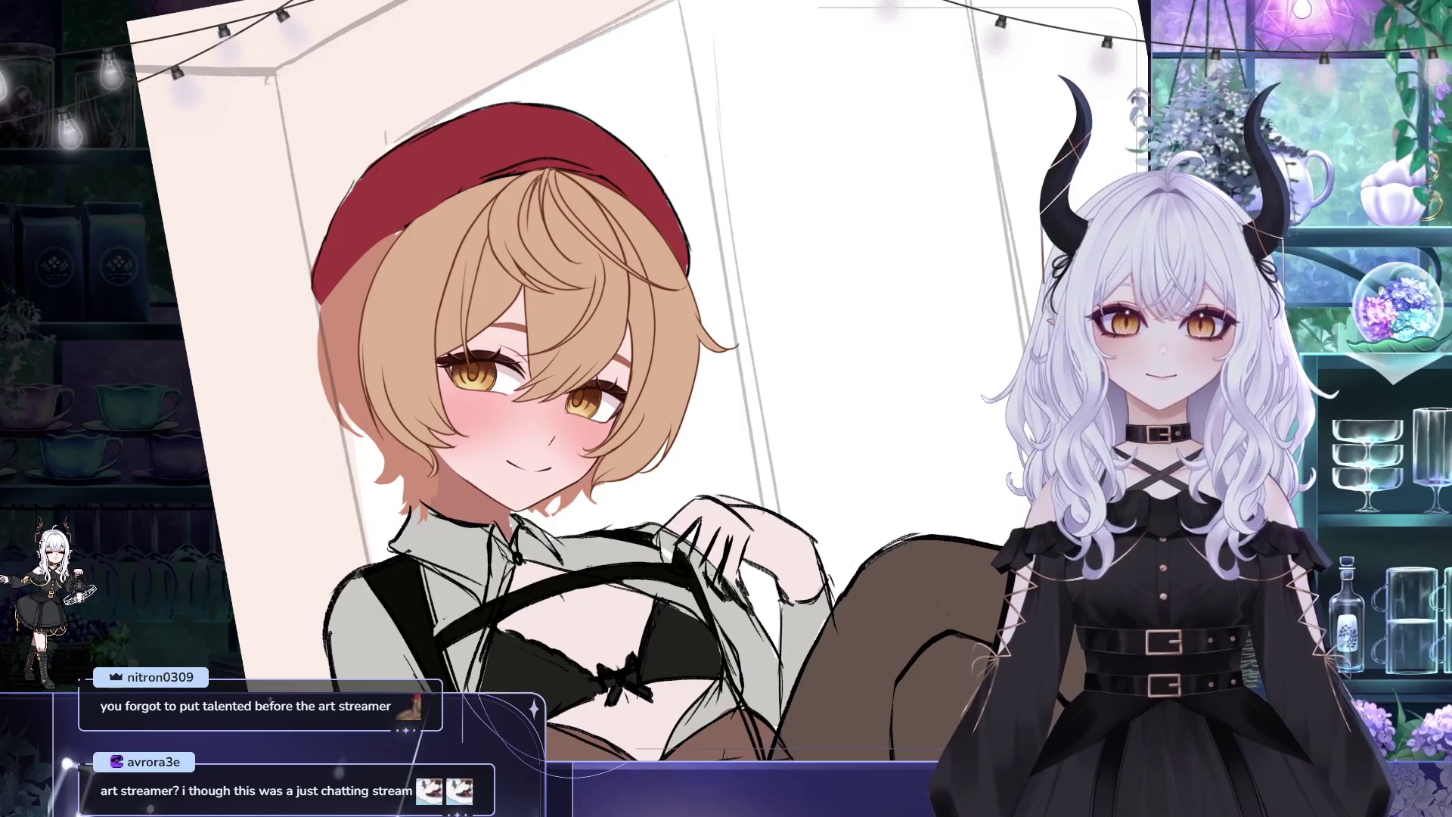
left_click_drag(586, 377, 518, 395)
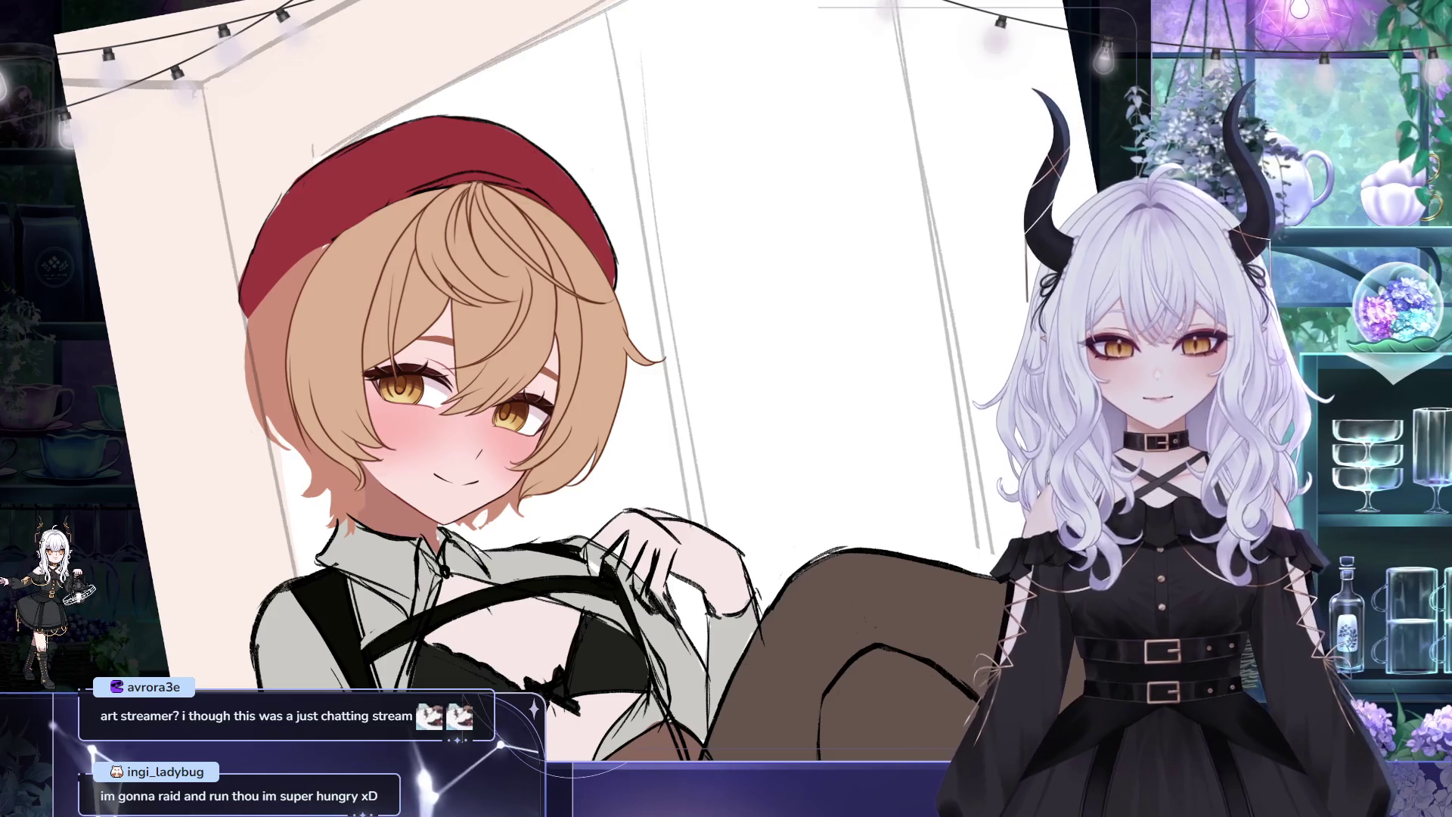
left_click_drag(638, 293, 632, 260)
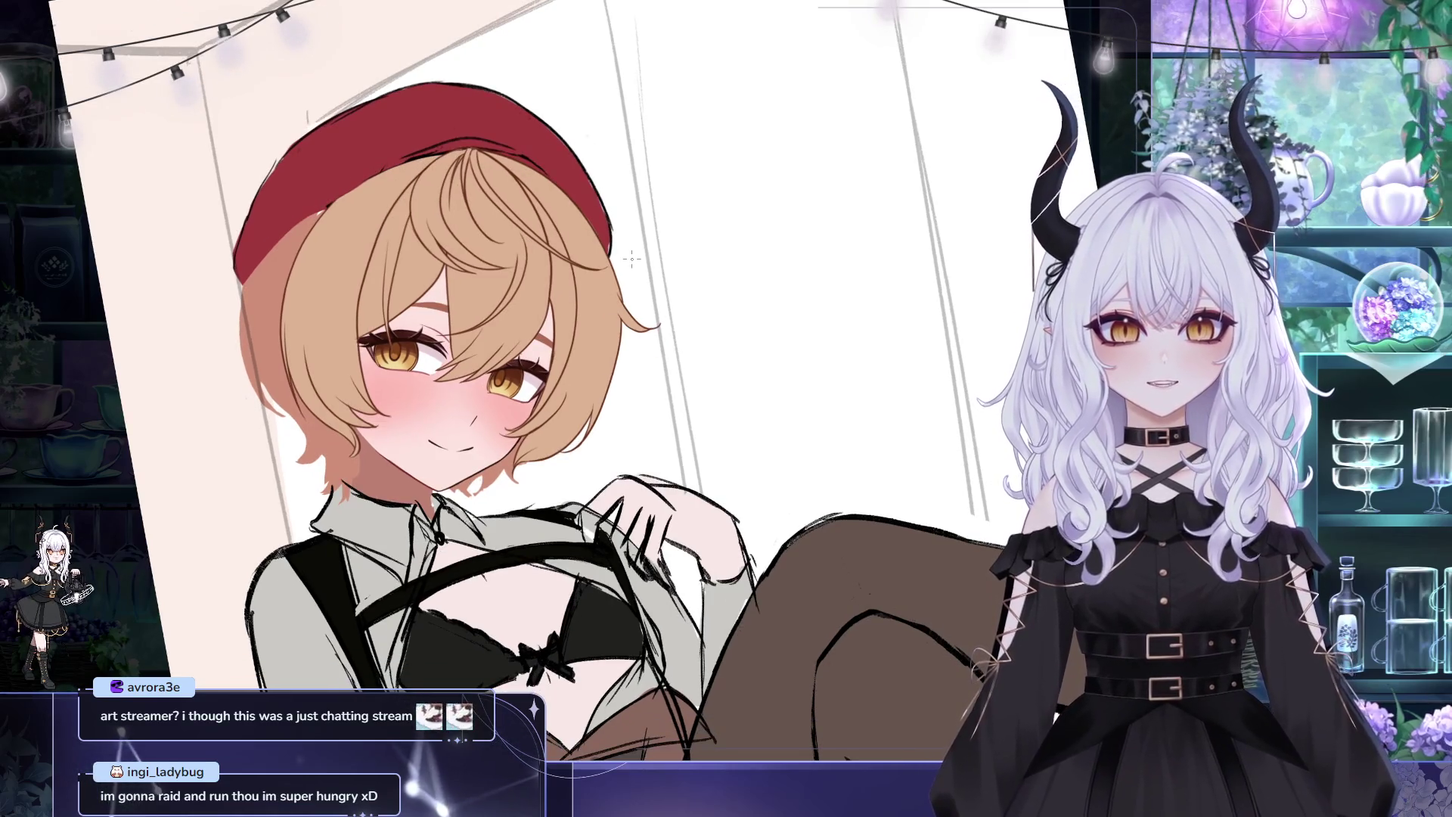
scroll(633, 260, "up", 2)
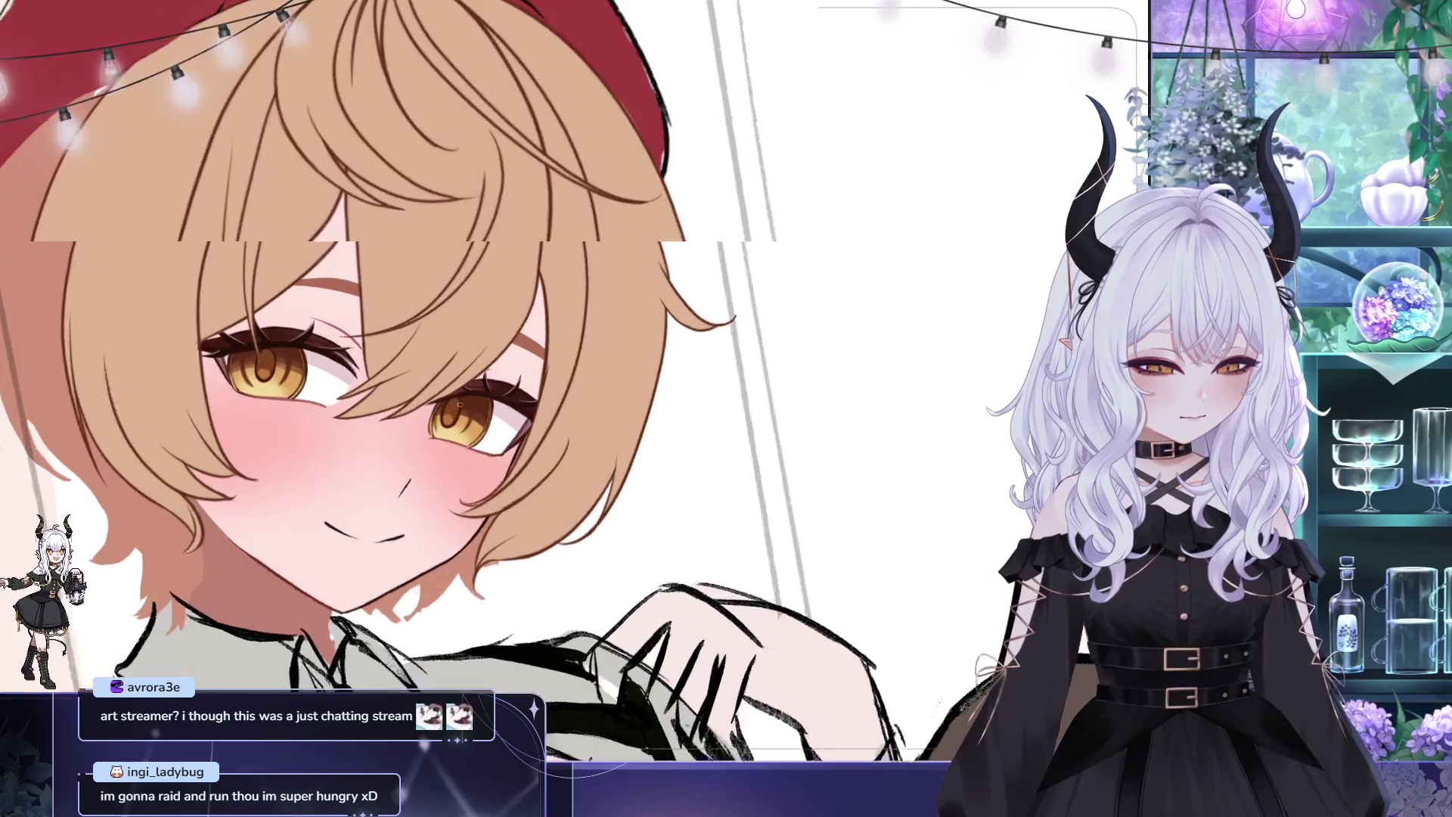
scroll(462, 396, "up", 2)
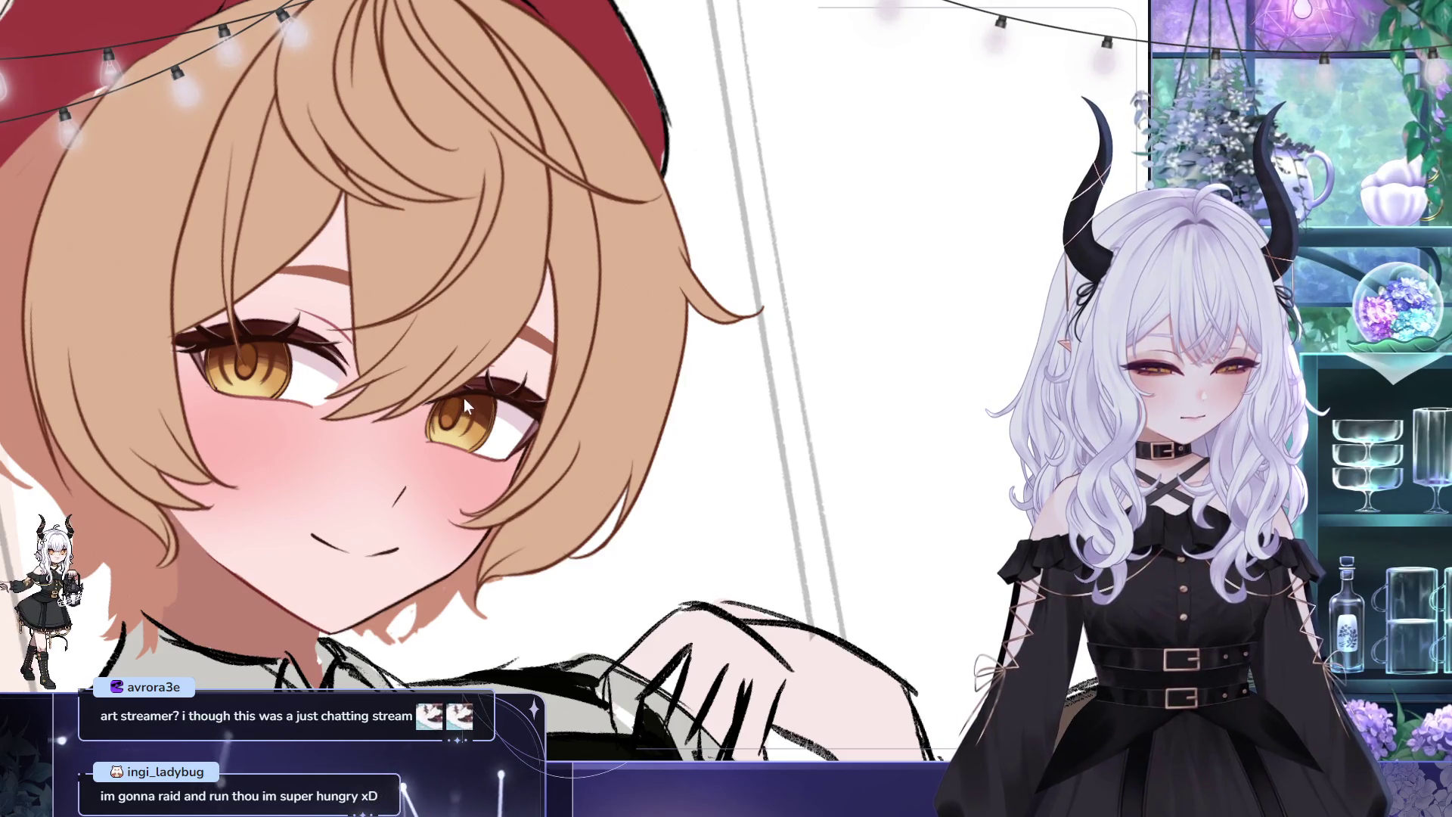
Pan the close-up of the face rightward while dabbing white catchlights on the eyes
left_click_drag(436, 299, 536, 303)
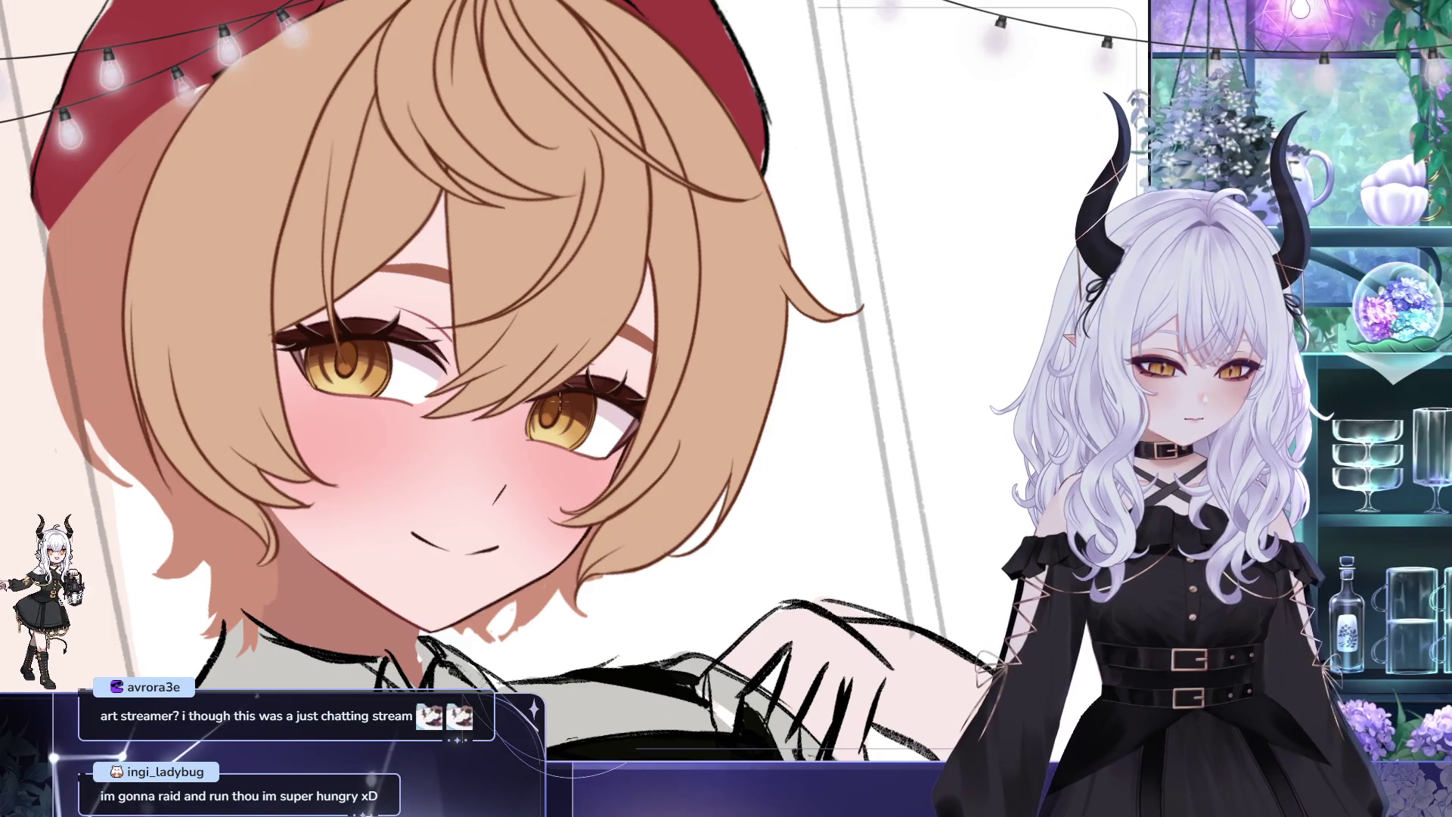
scroll(488, 386, "up", 1)
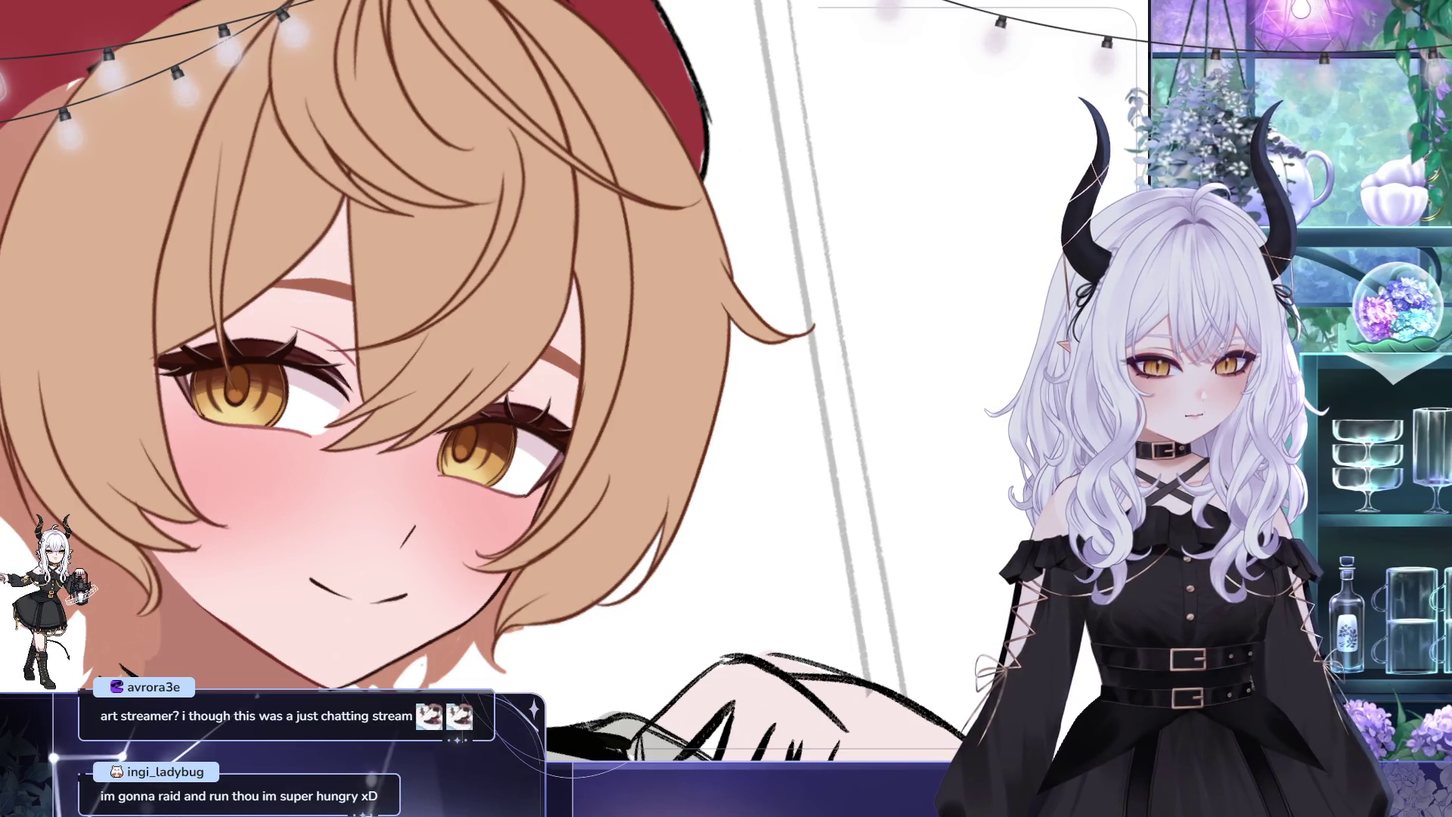
mouse_move(750, 427)
left_mouse_down()
mouse_move(806, 415)
mouse_move(888, 430)
left_mouse_up()
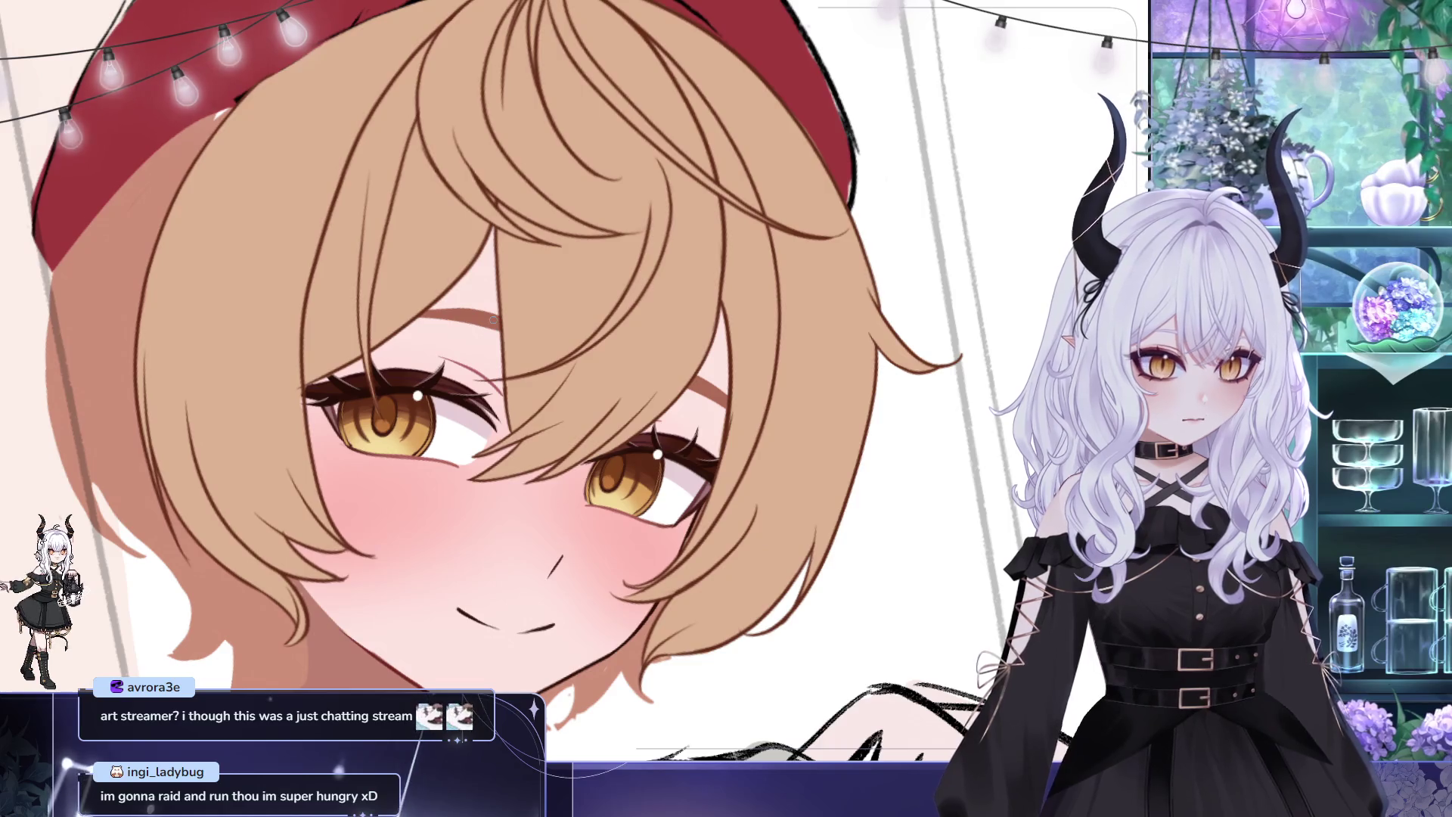
Free-transform the eye highlights to nudge their placement and commit, leaving a second transform unchanged
key("ctrl+t")
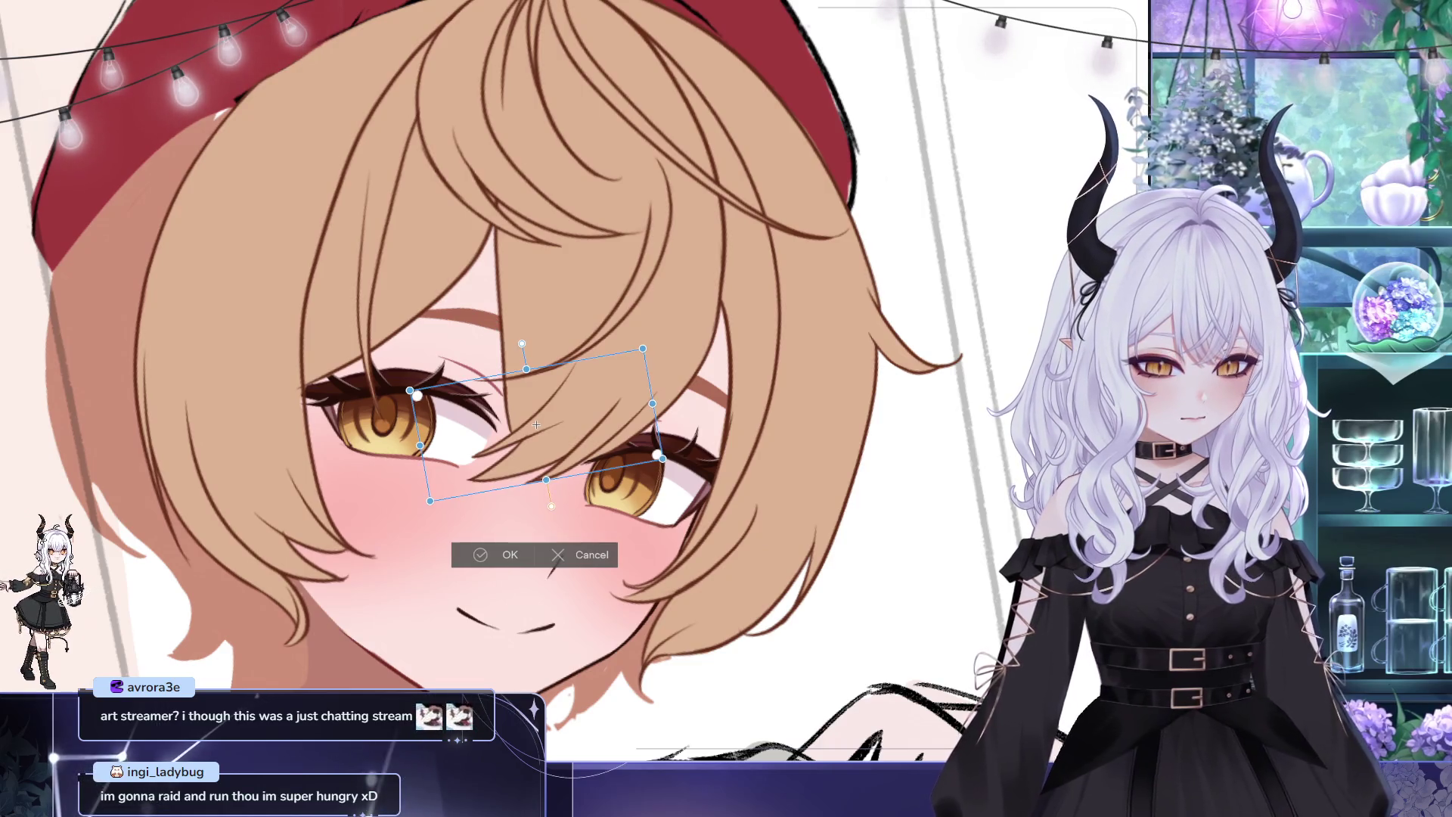
left_click(510, 555)
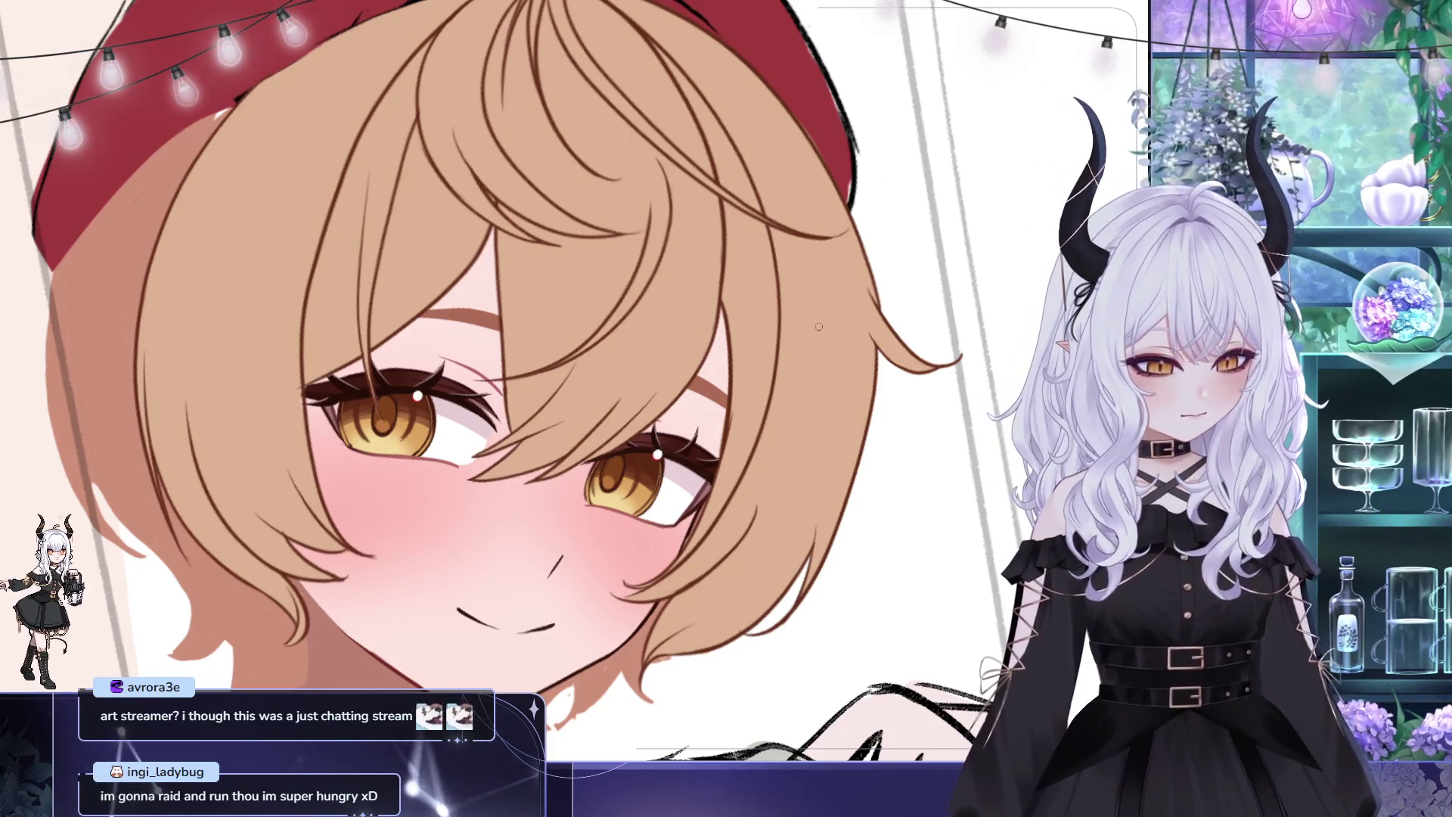
scroll(787, 307, "down", 2)
key("ctrl+t")
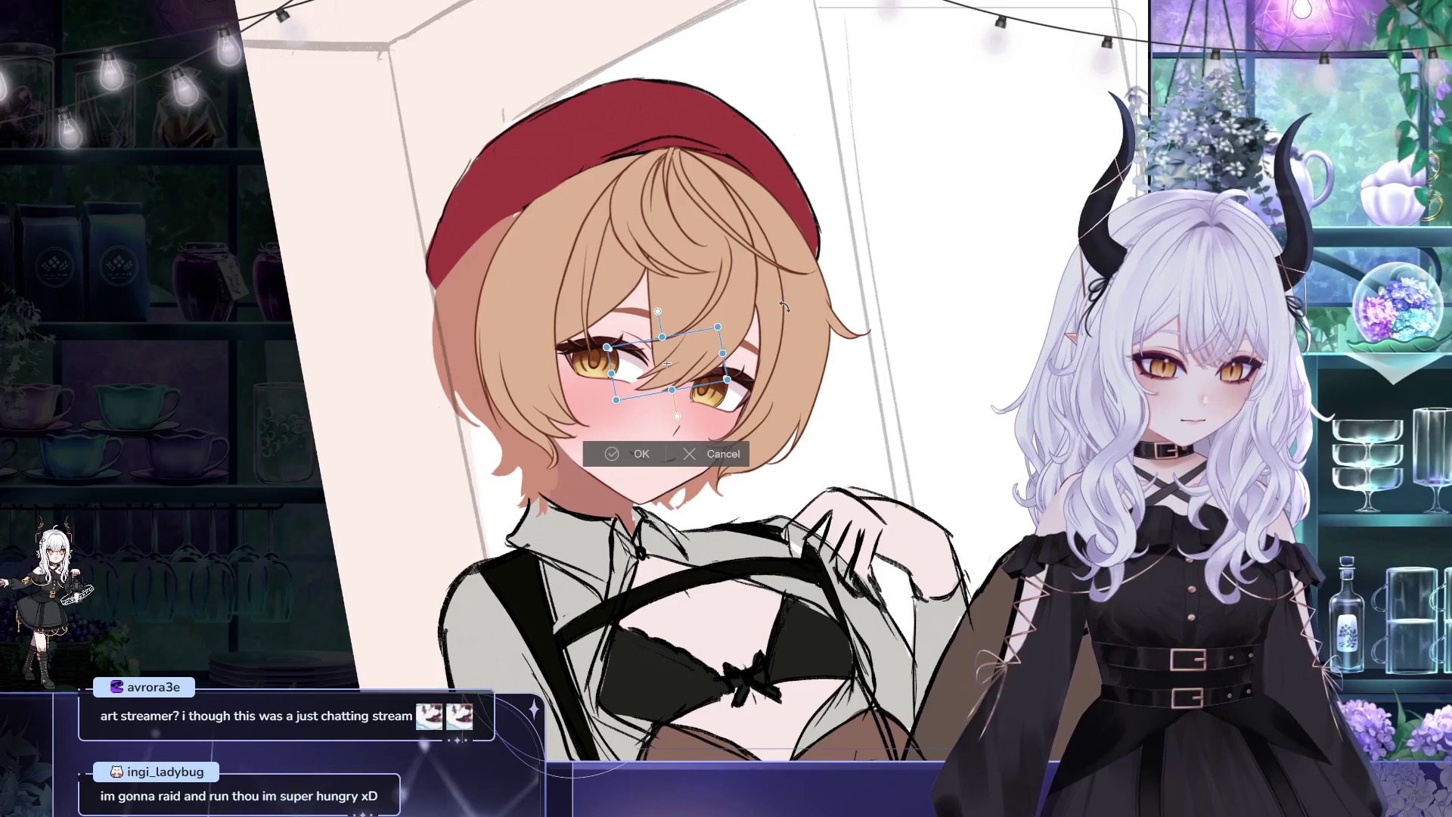
key("Return")
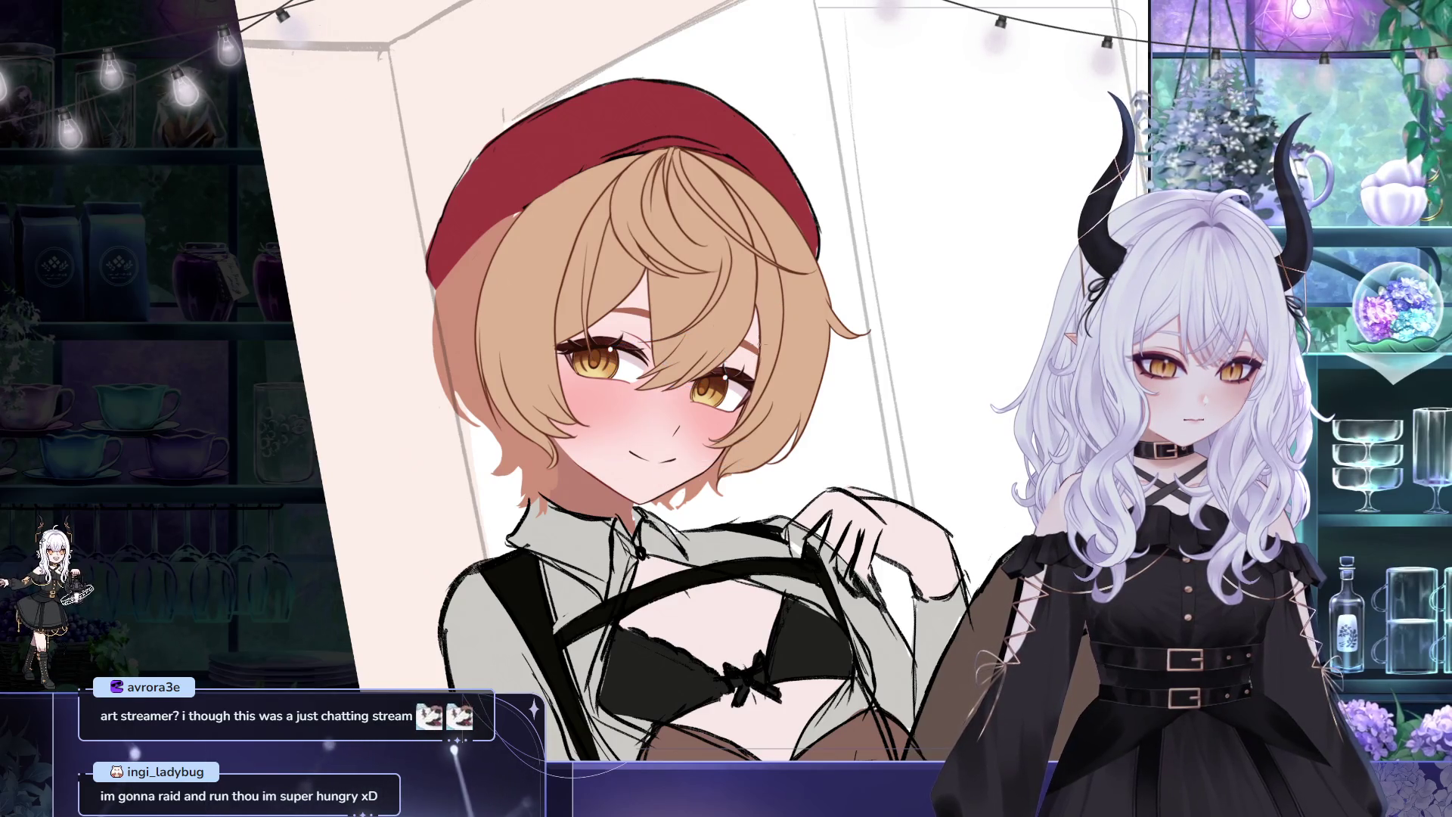
scroll(741, 269, "down", 1)
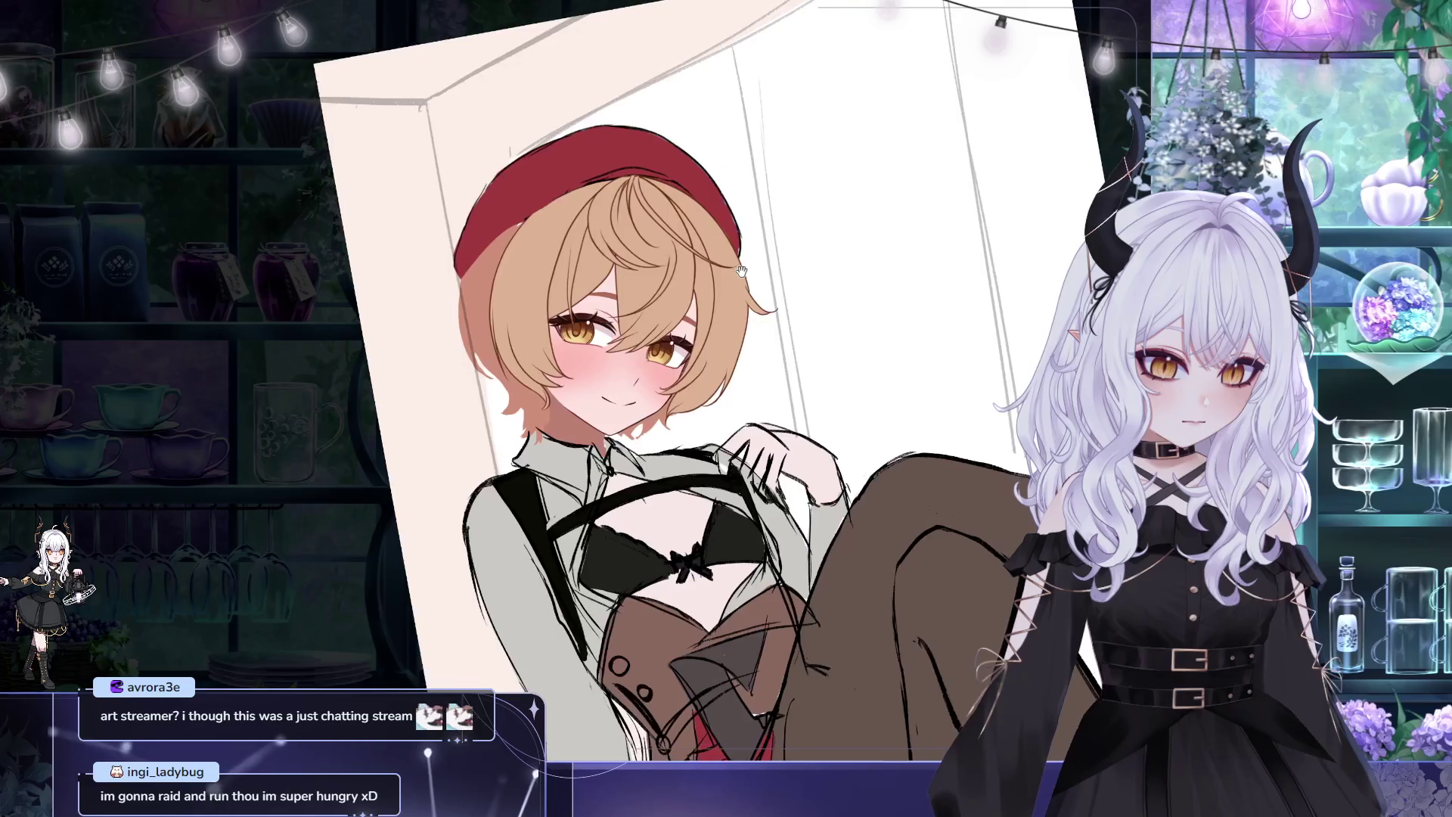
scroll(733, 266, "down", 1)
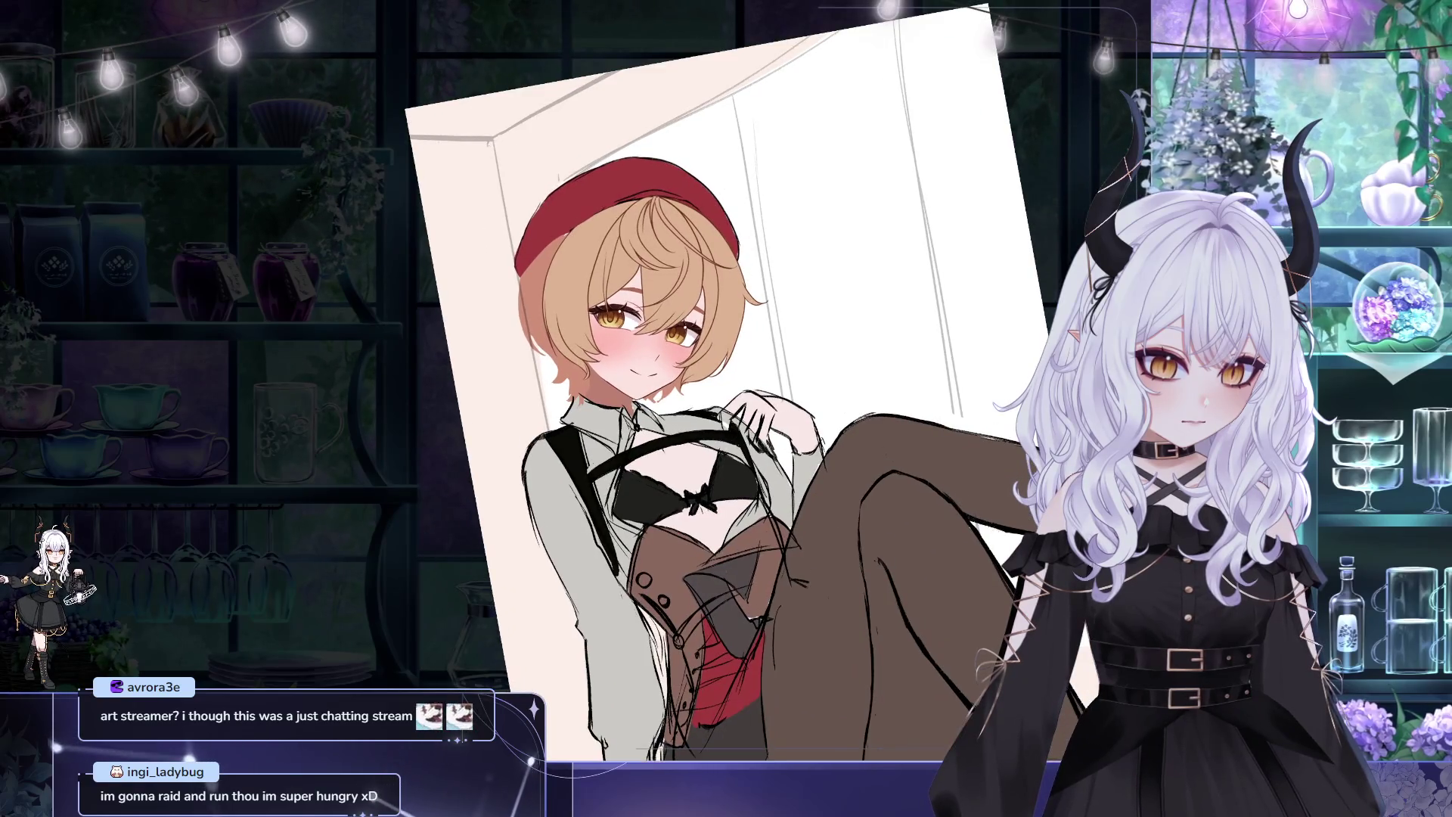
scroll(734, 267, "up", 1)
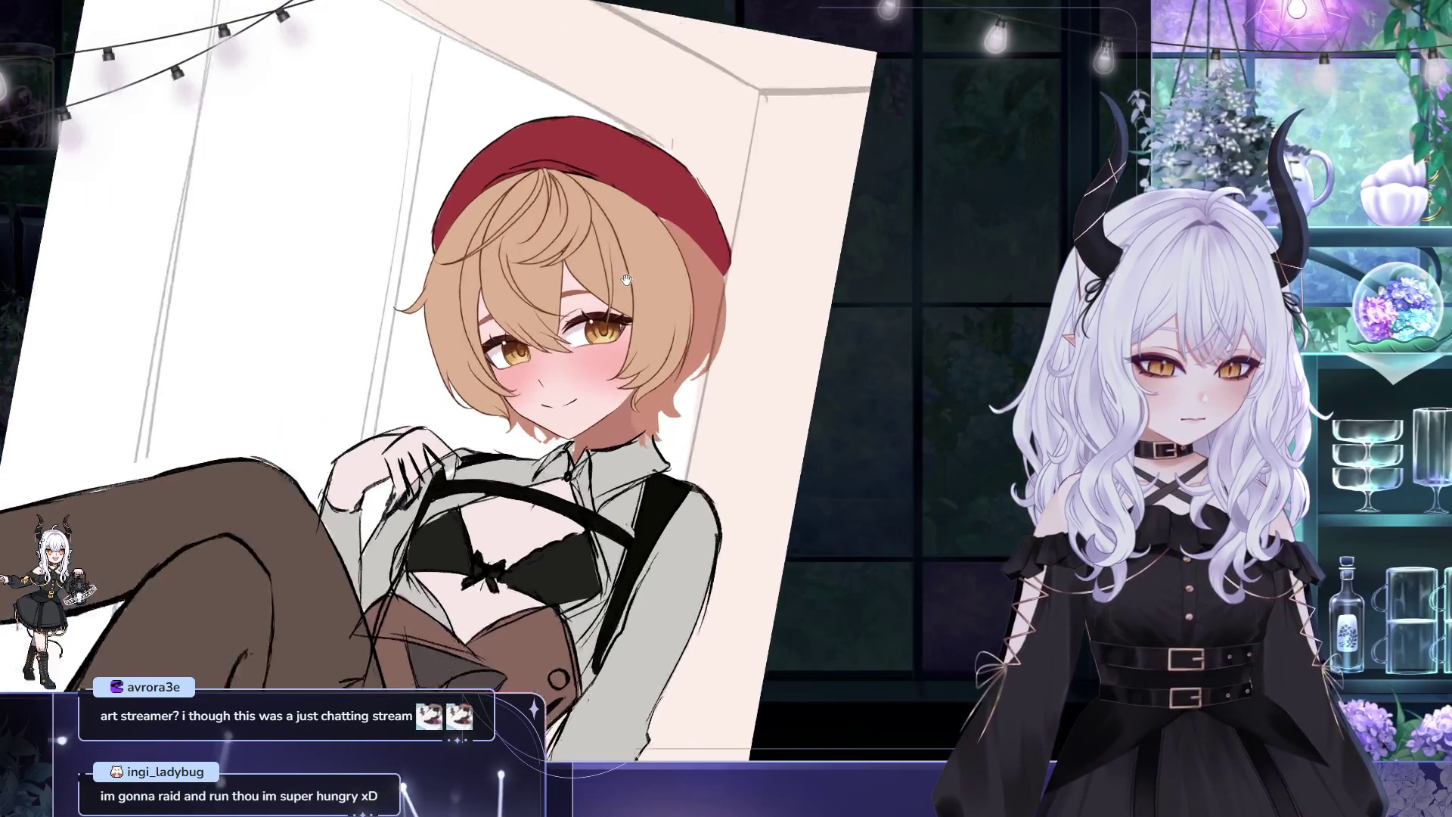
scroll(654, 314, "up", 3)
scroll(599, 331, "down", 3)
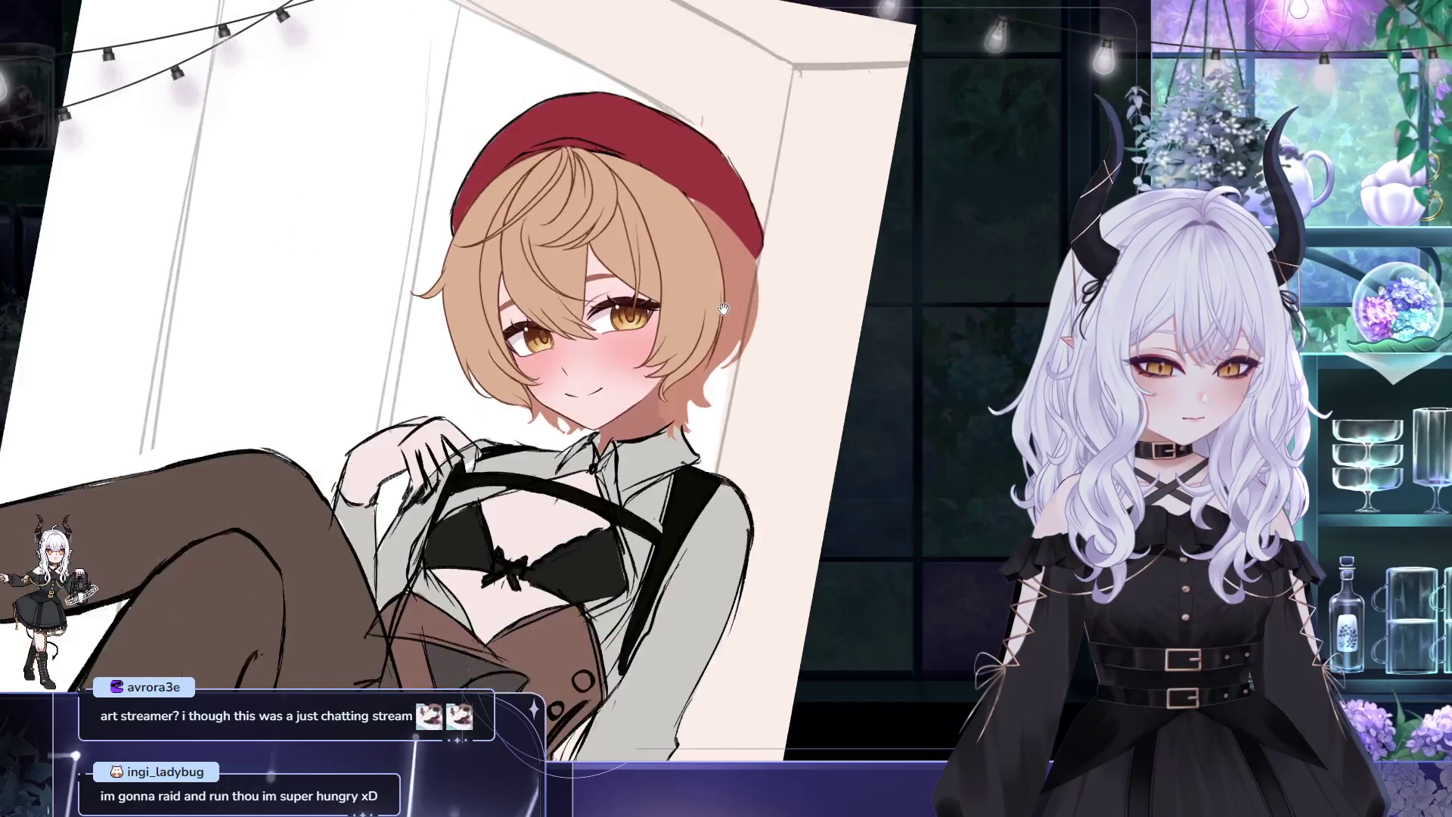
scroll(600, 332, "down", 2)
Reset canvas rotation to upright and mirror the view to check the drawing
key("5")
key("m")
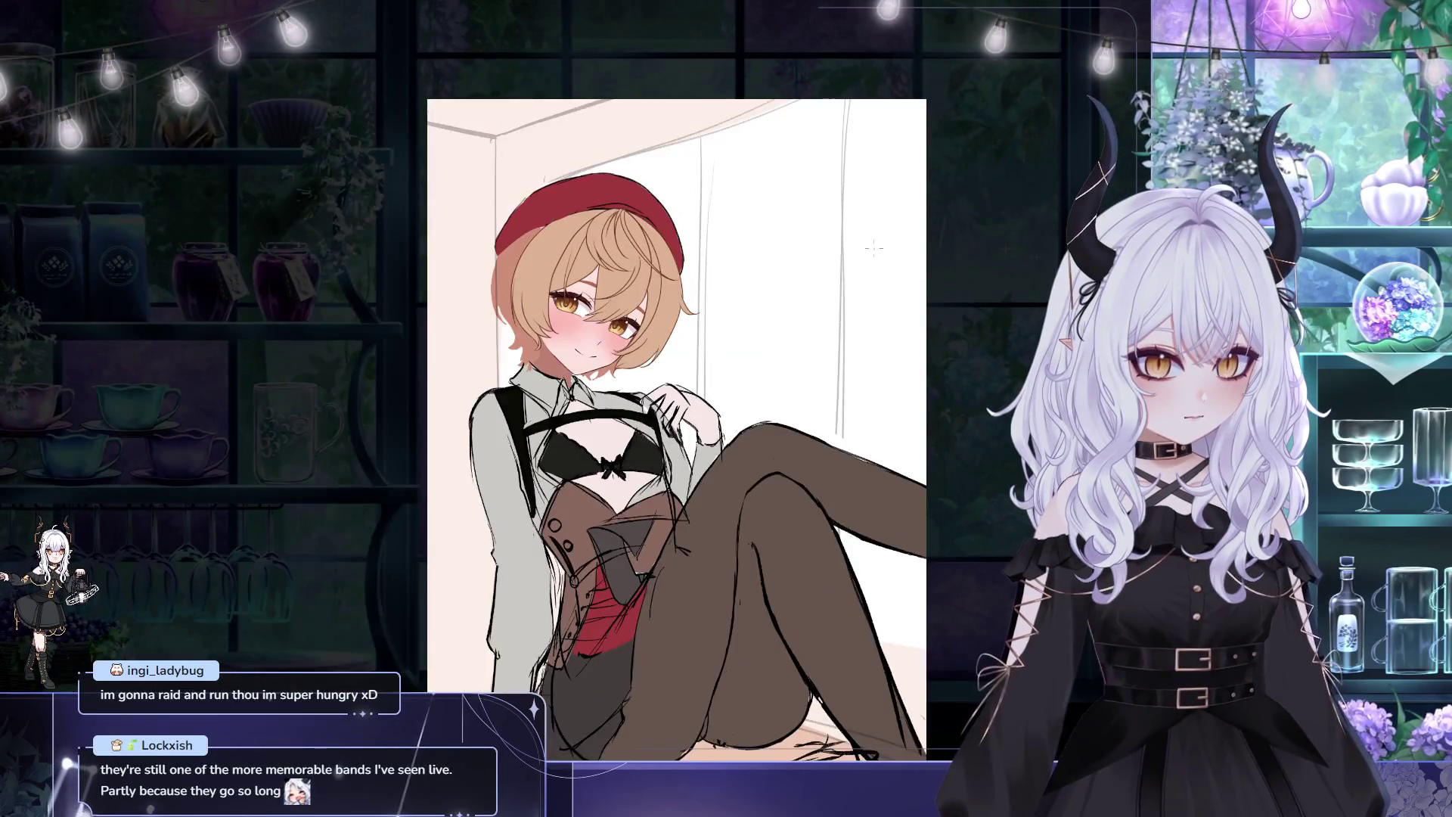
left_click_drag(737, 183, 663, 183)
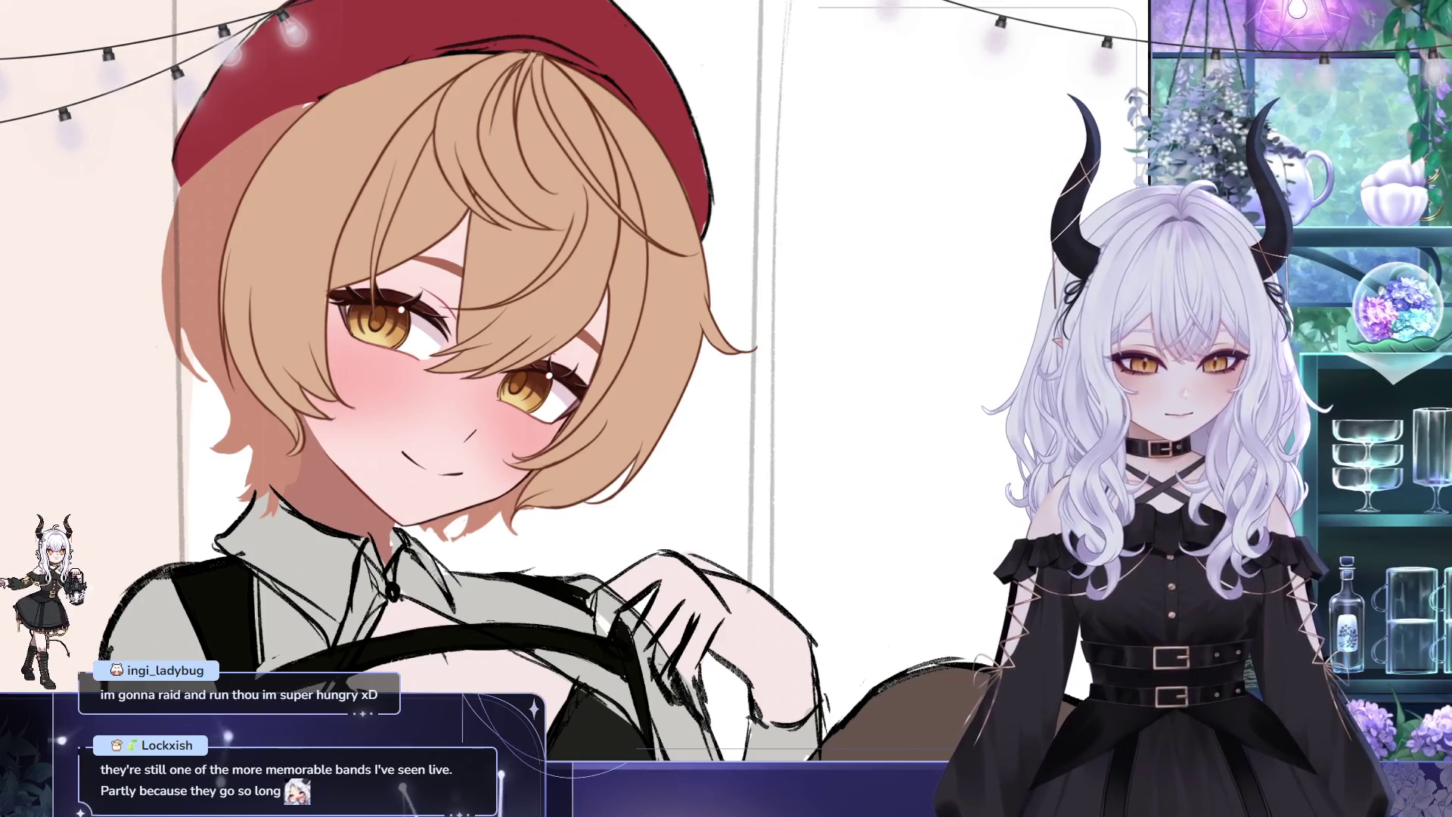
scroll(963, 358, "down", 3)
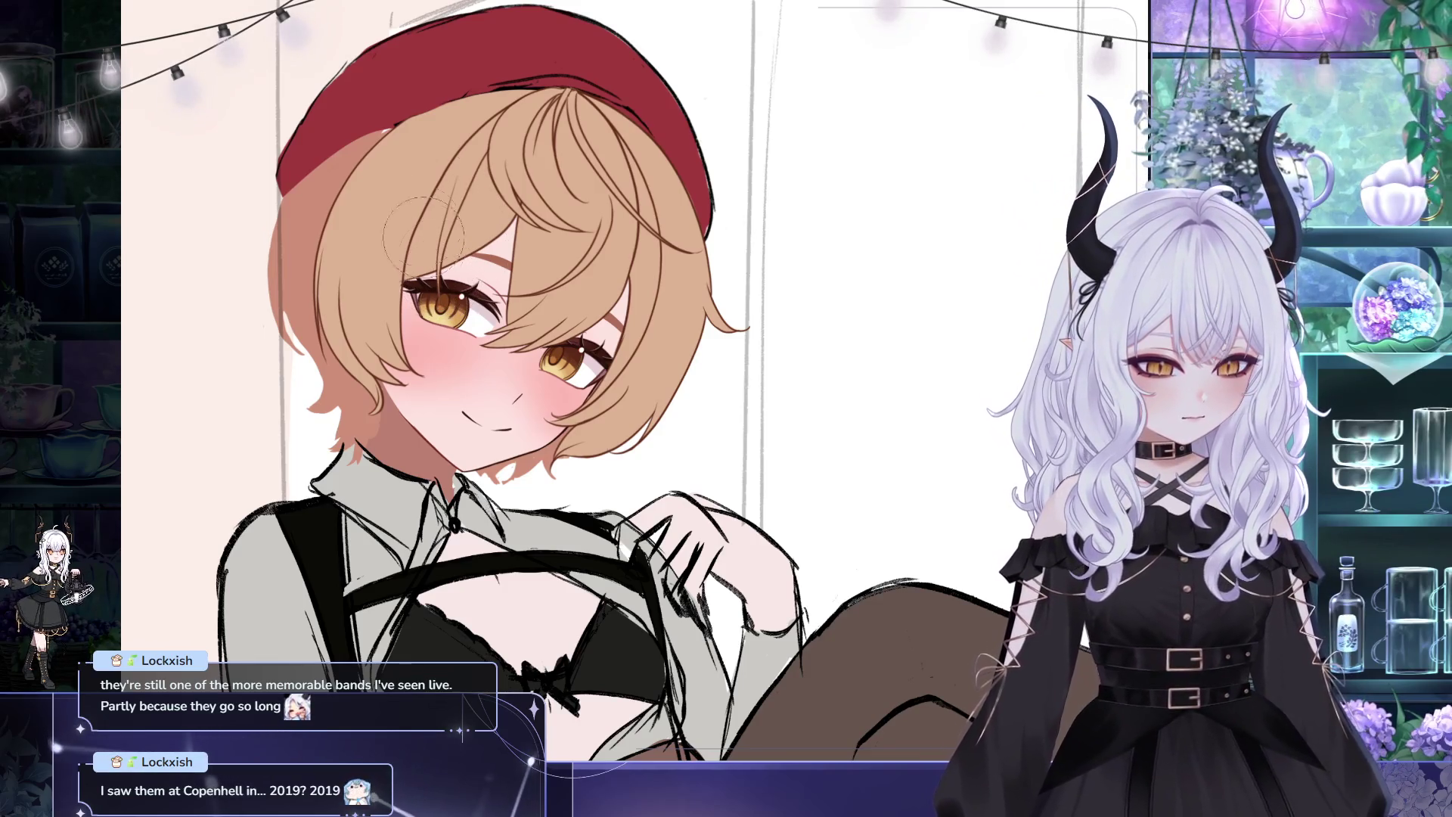
left_click_drag(679, 269, 477, 222)
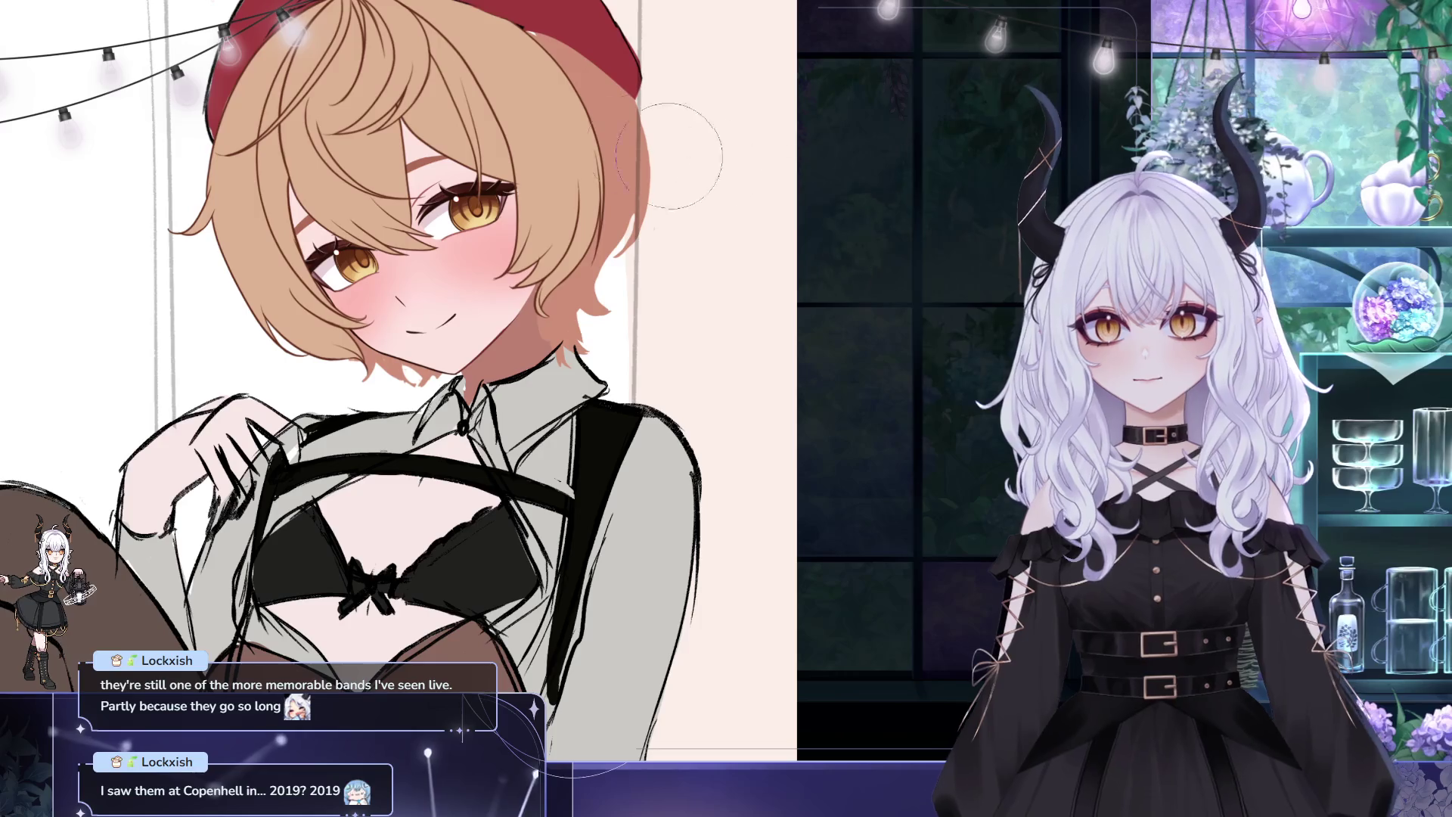
scroll(432, 171, "up", 2)
scroll(478, 196, "up", 2)
scroll(478, 196, "up", 2)
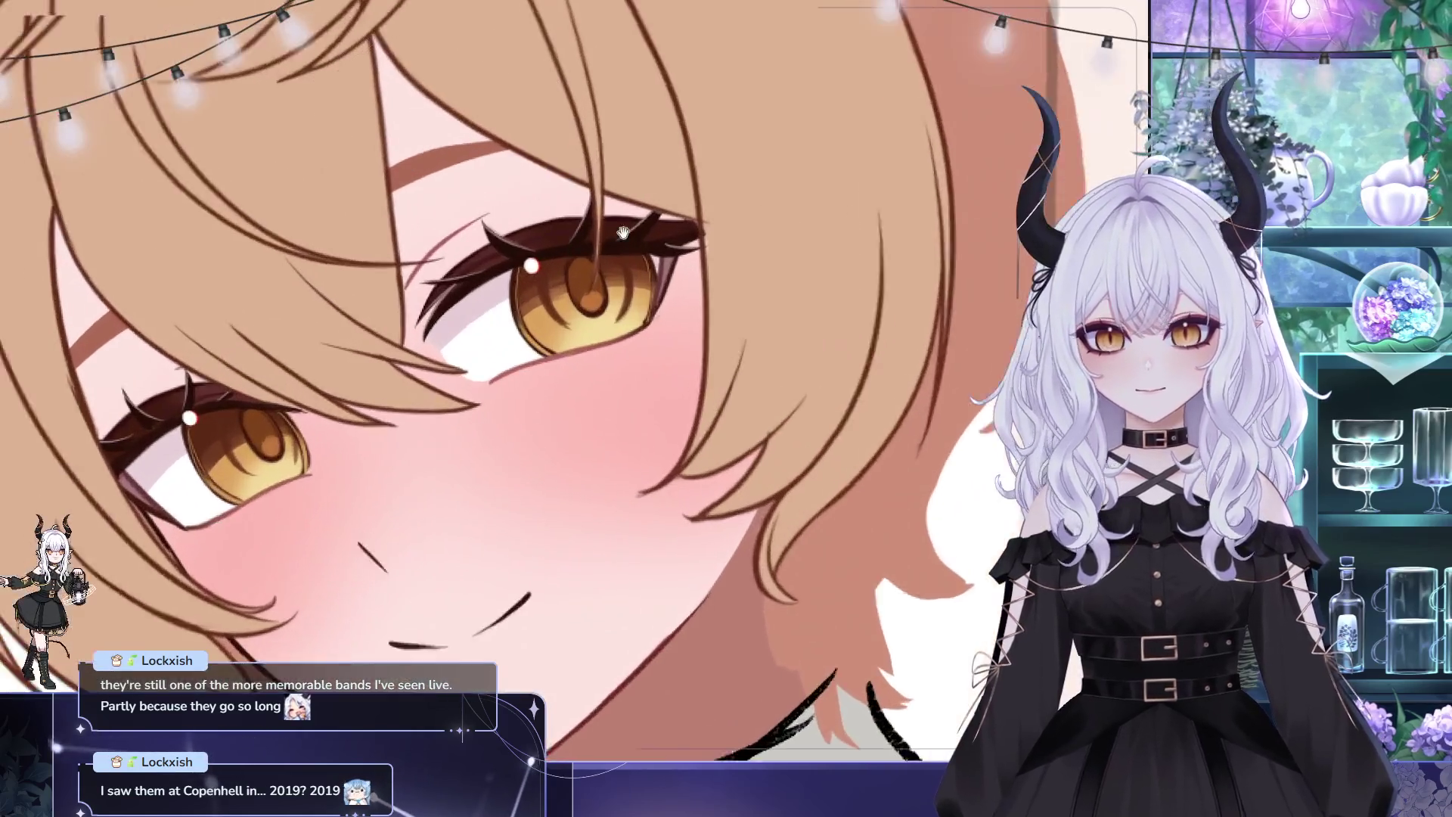
scroll(478, 195, "up", 2)
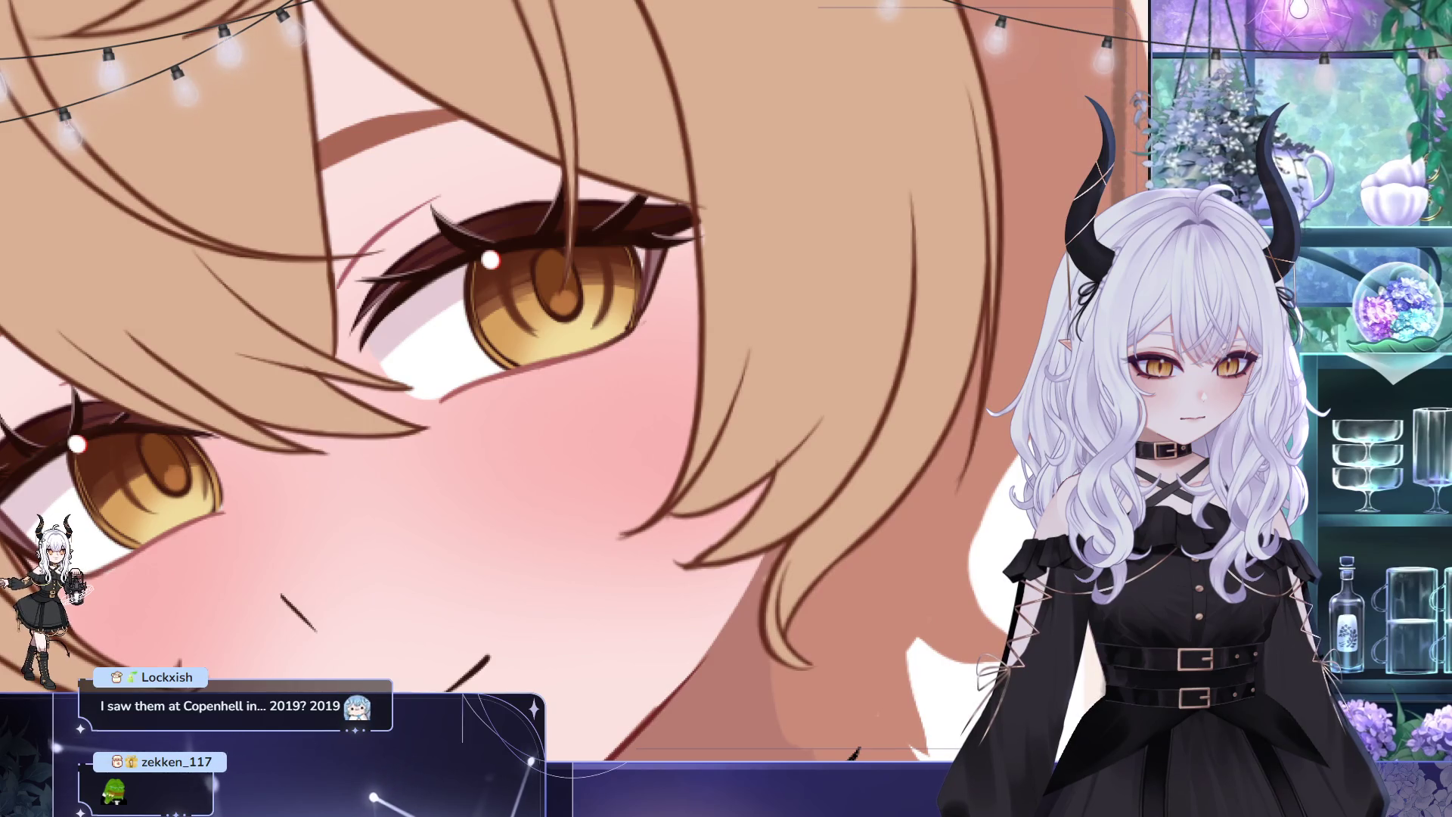
scroll(533, 375, "down", 3)
scroll(533, 374, "down", 3)
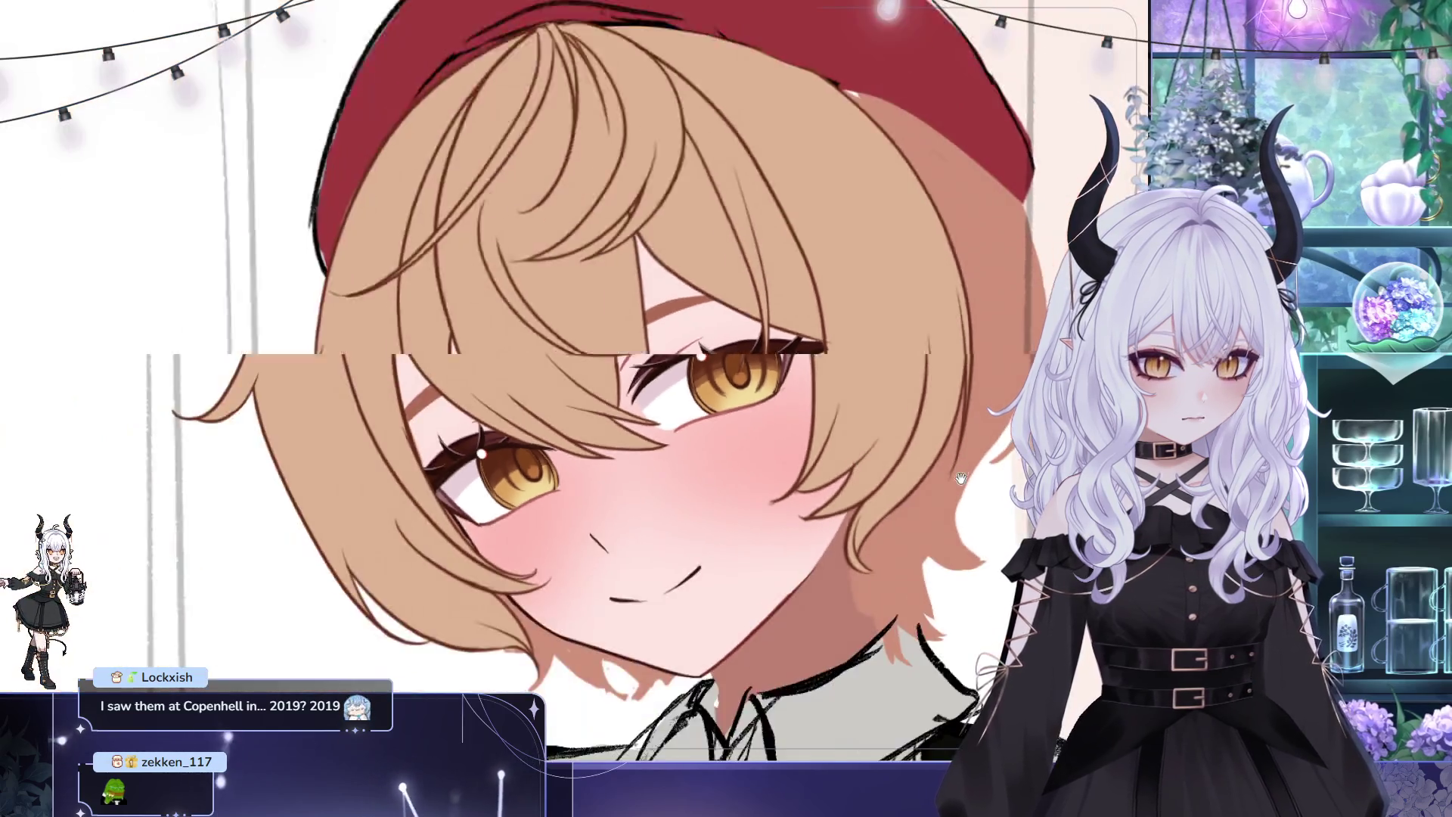
scroll(533, 375, "down", 1)
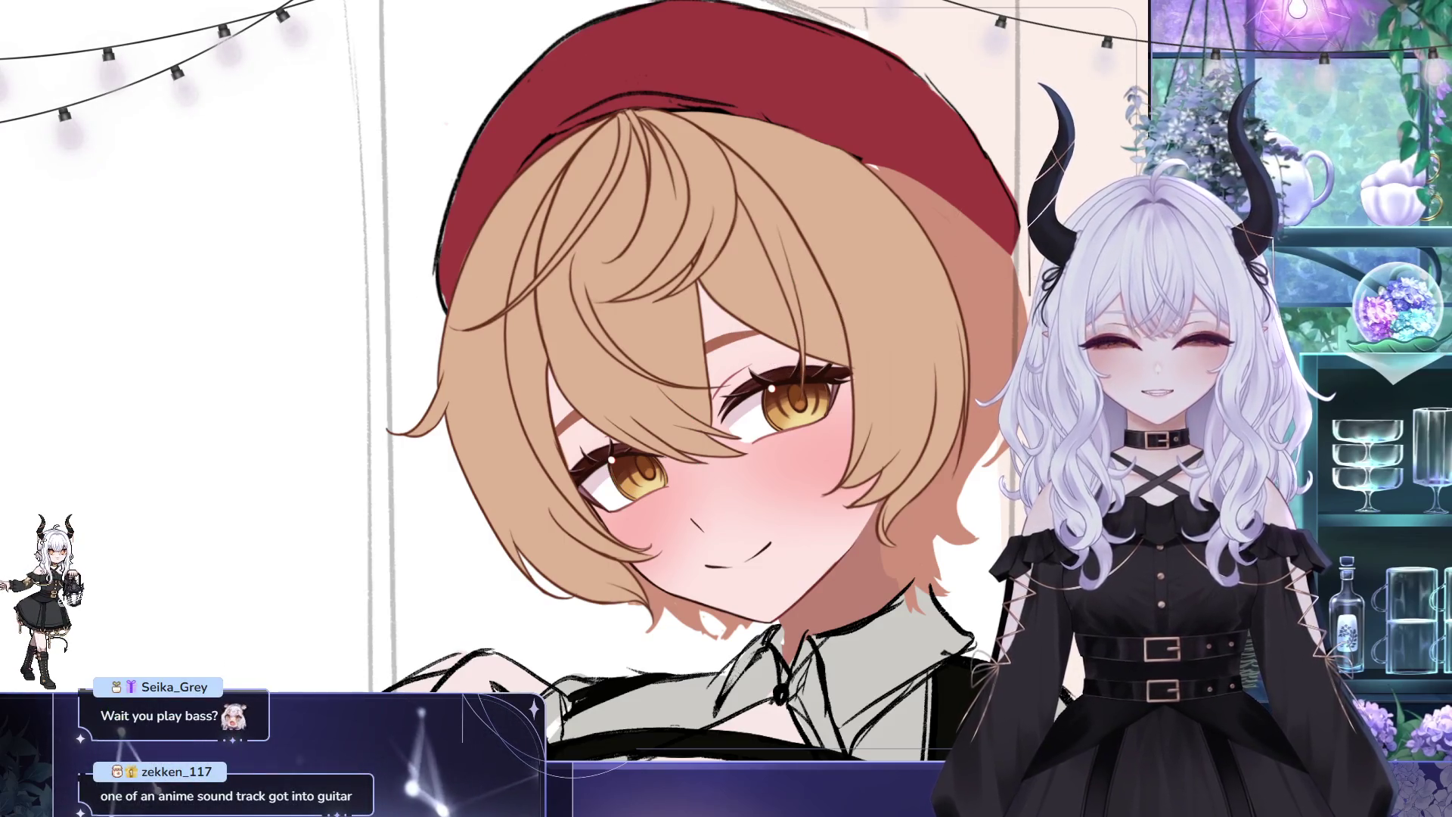
Mirror the view, centre on the eyes, and select the left eye for adjustment
key("m")
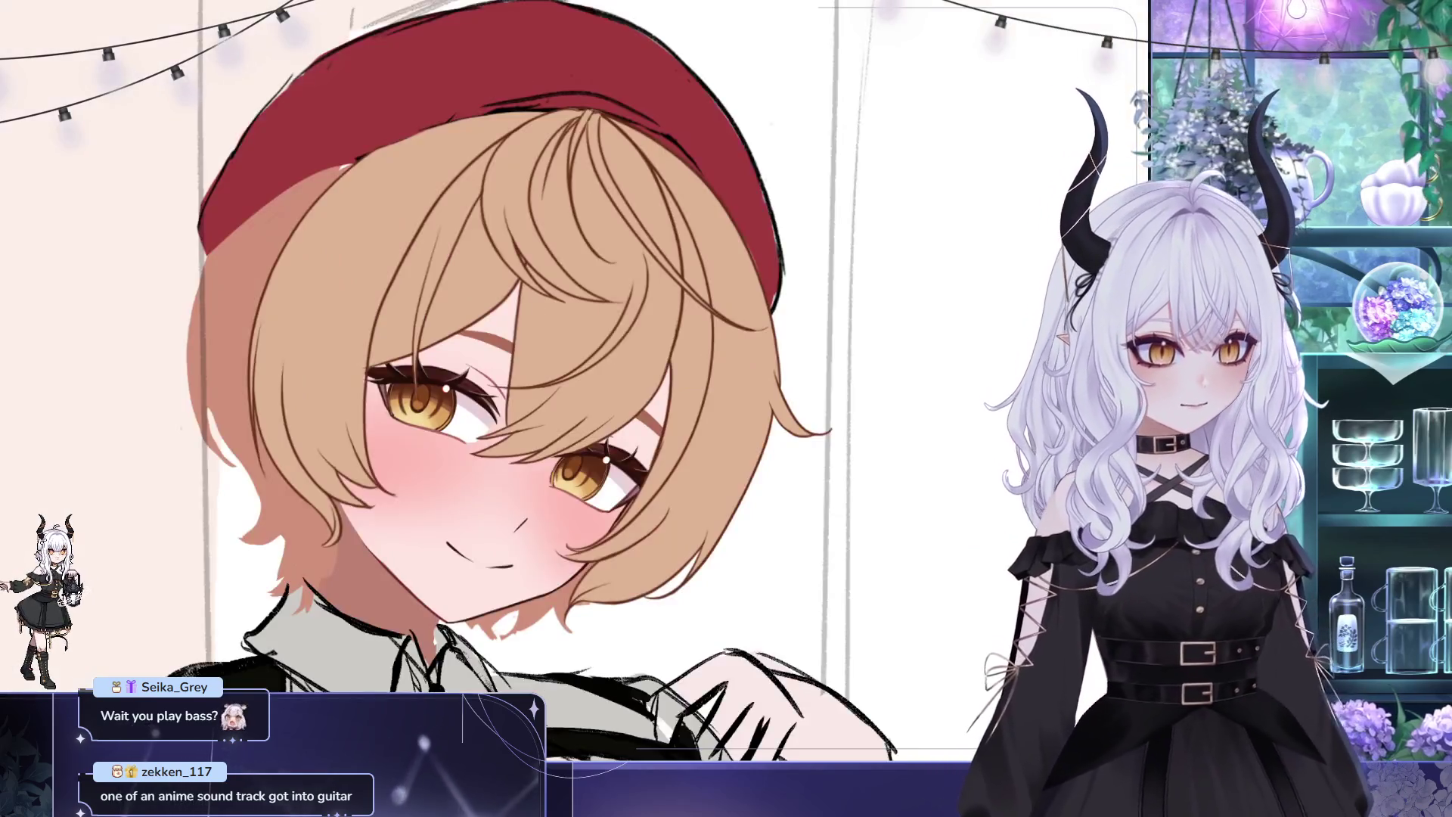
left_click_drag(613, 454, 647, 357)
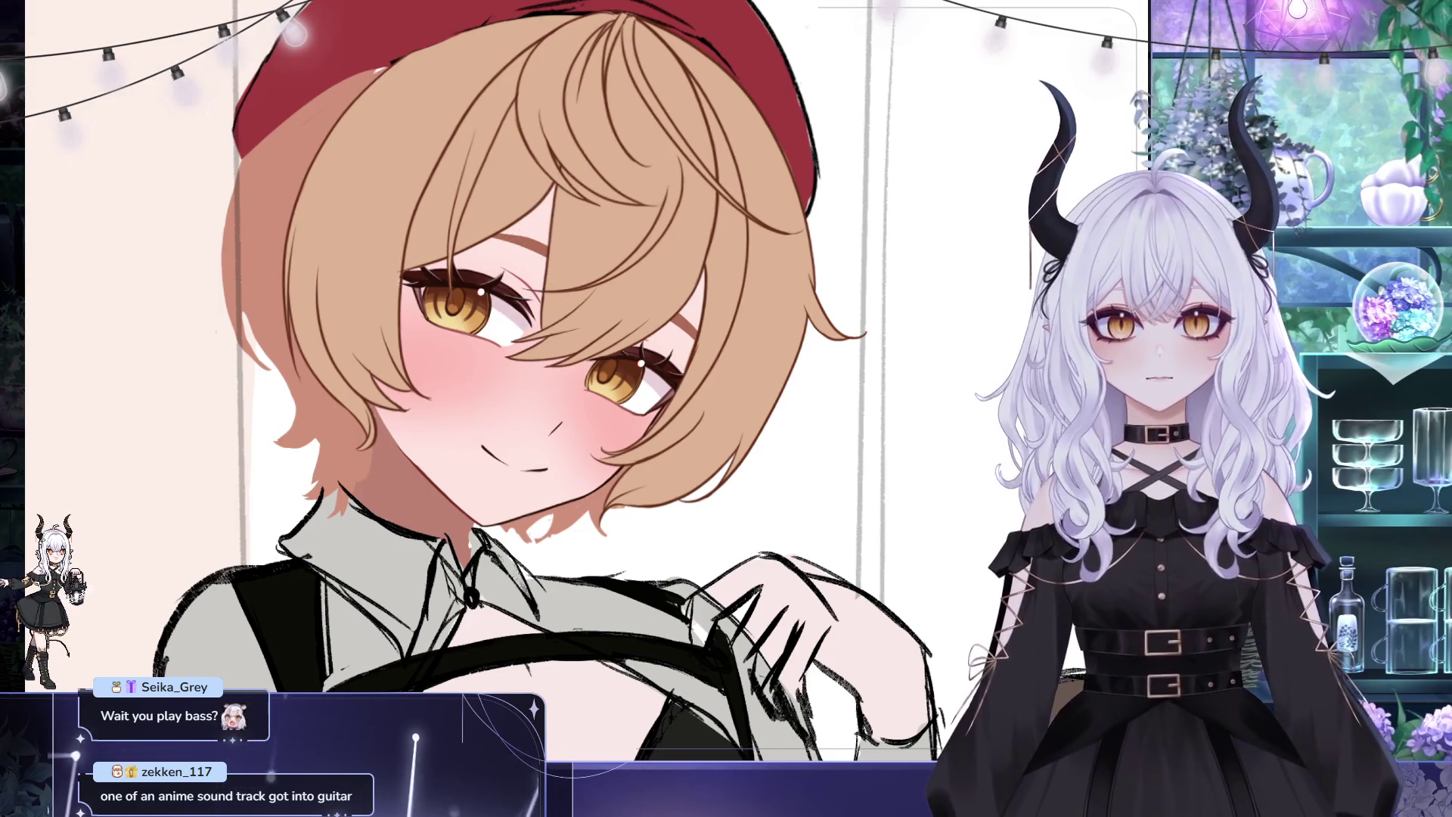
left_click_drag(445, 198, 512, 355)
Transform the selected left eye, nudging it slightly downward, and confirm the adjustment
key("ctrl+t")
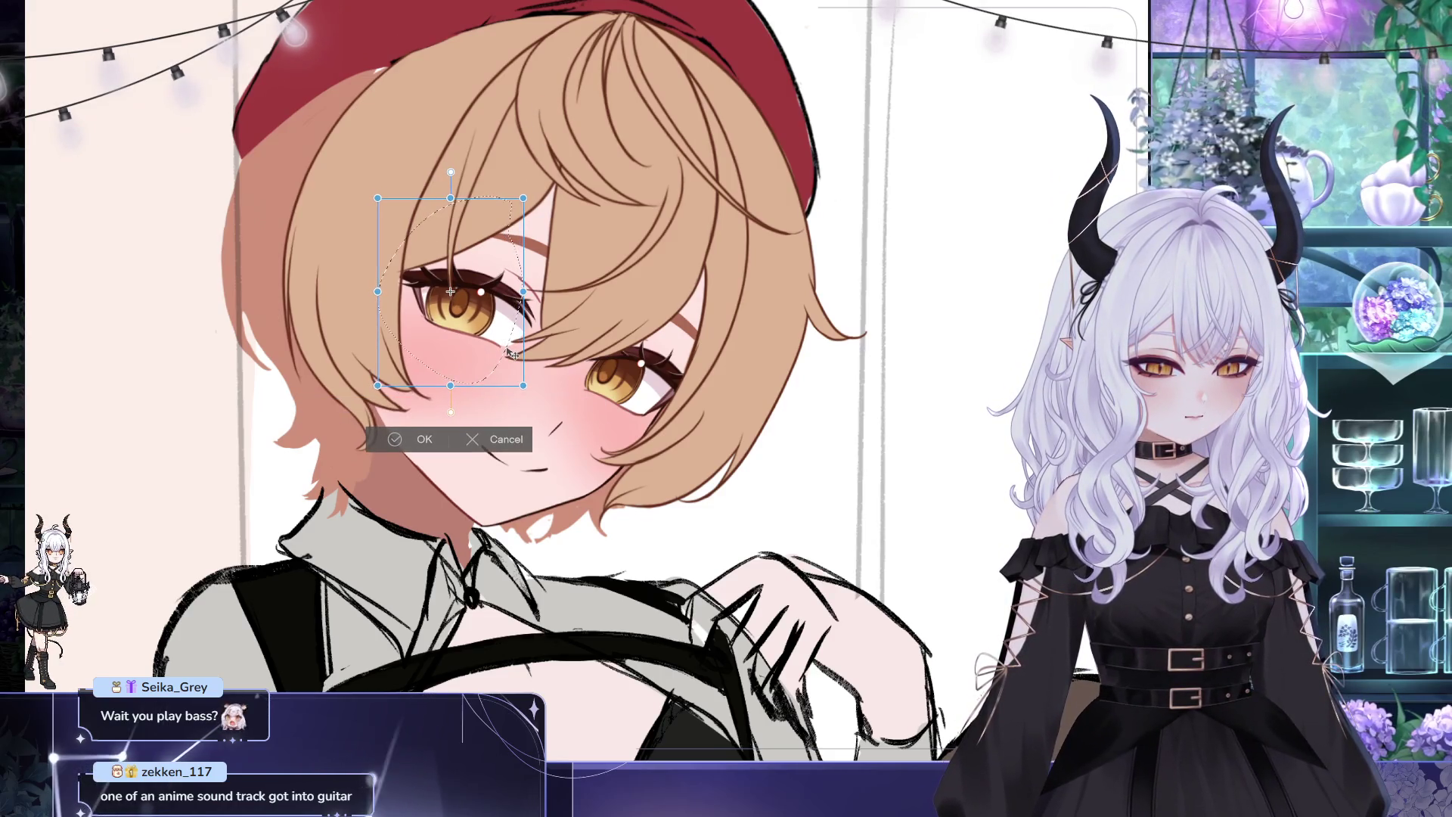
left_click_drag(514, 373, 517, 370)
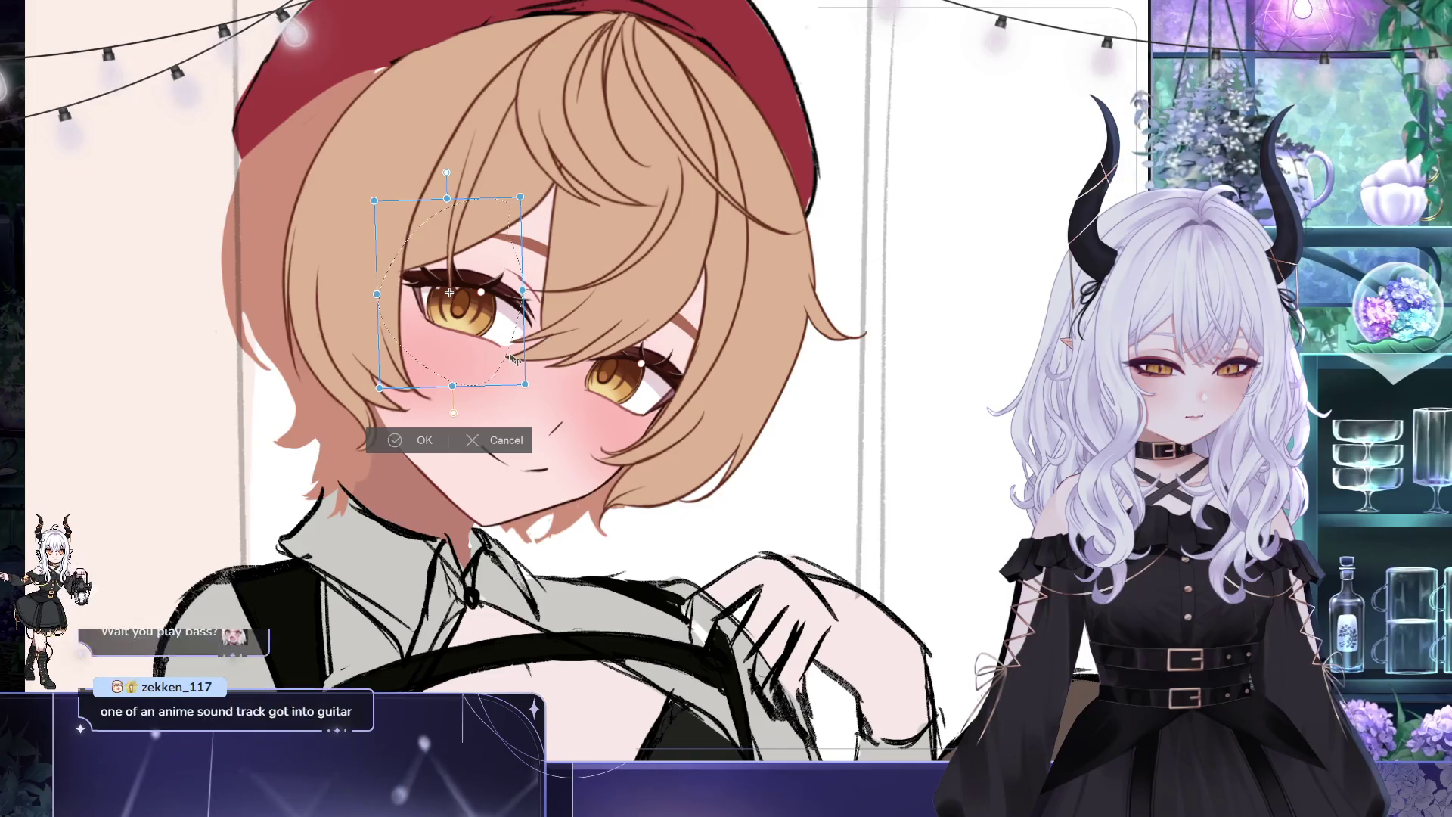
left_click(432, 439)
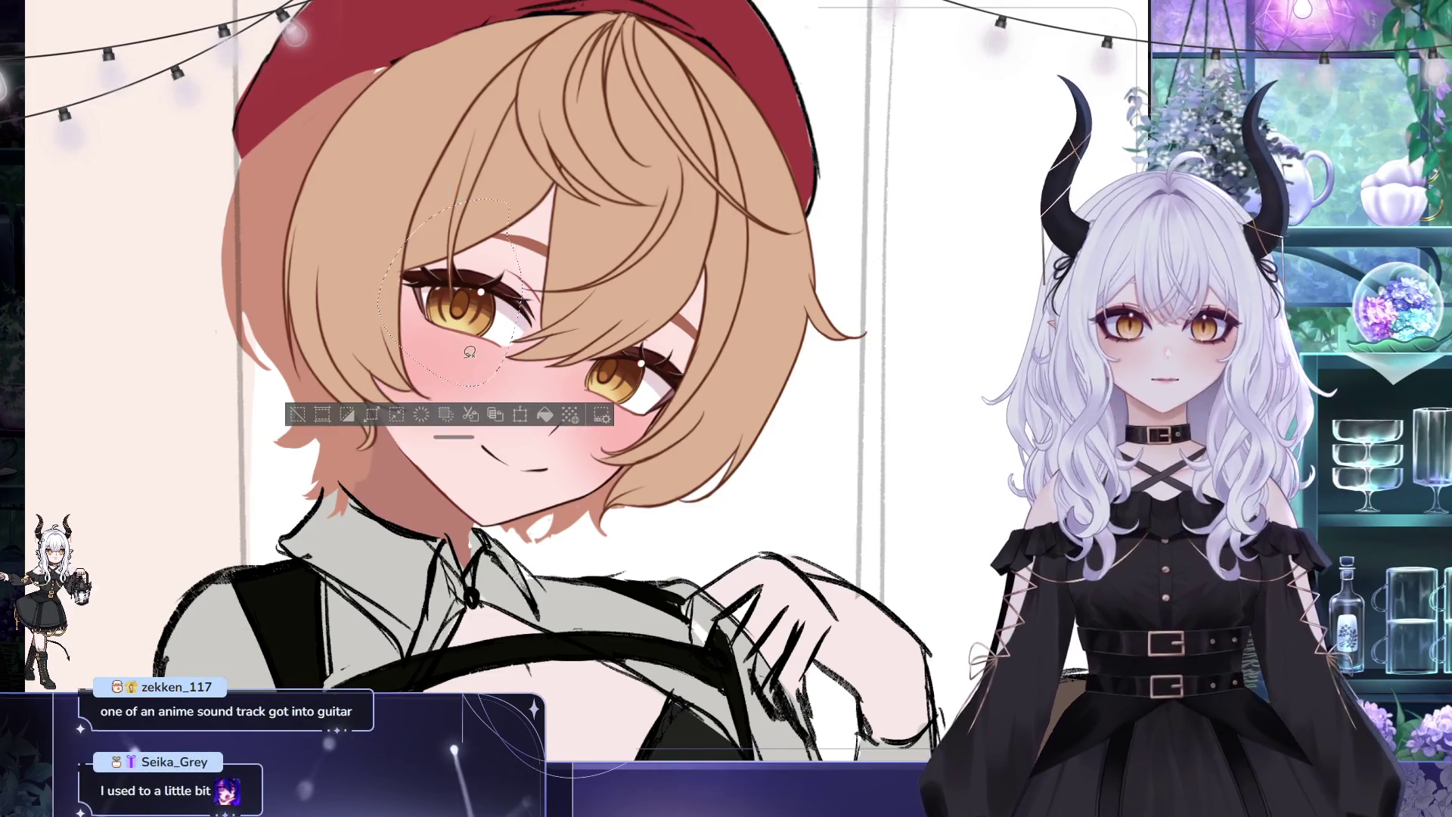
key("ctrl+d")
Lasso and transform the right eye, confirm, then flip the canvas view back to normal
left_click_drag(559, 303, 687, 442)
key("ctrl+t")
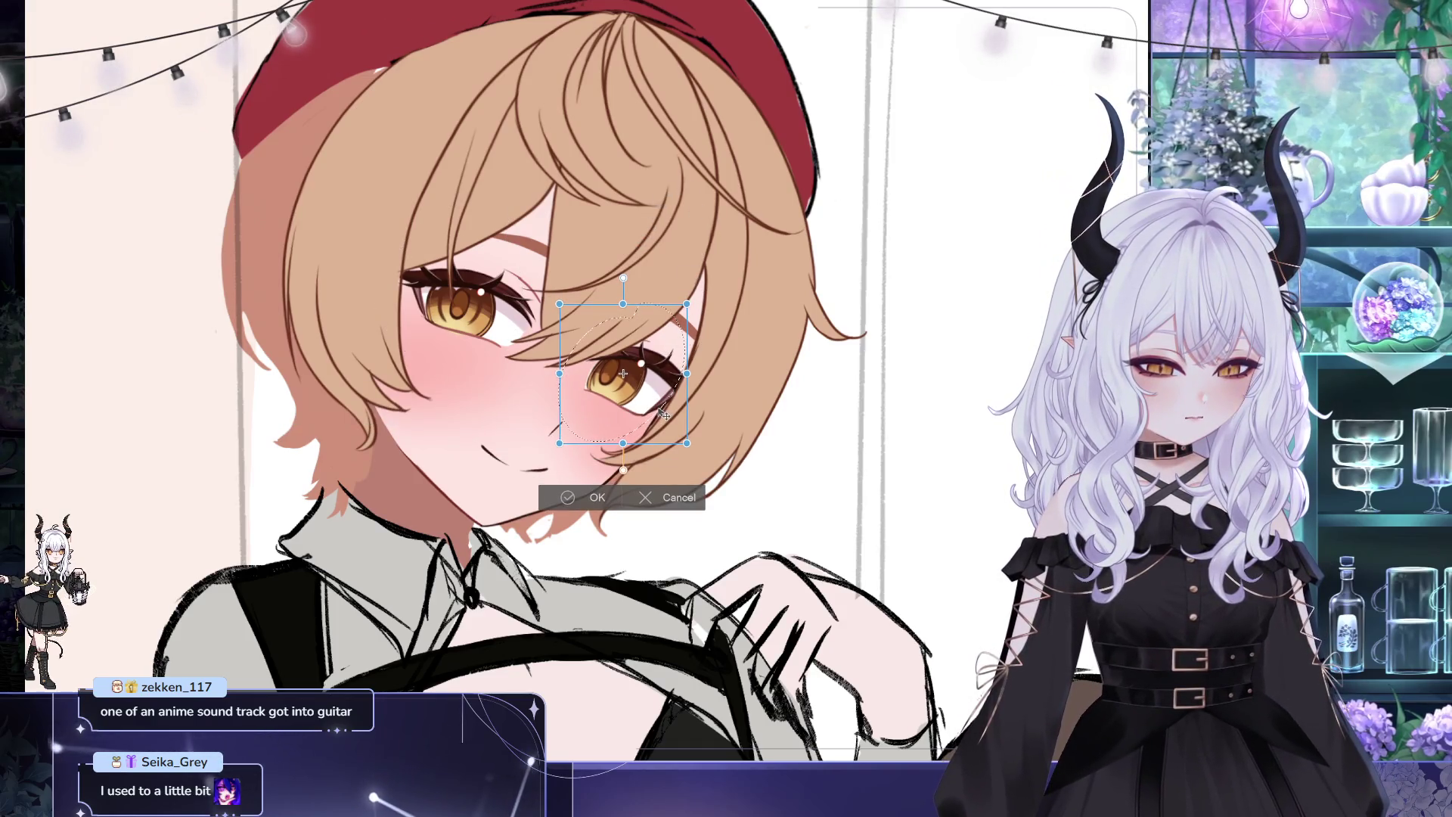
left_click(598, 497)
key("ctrl+d")
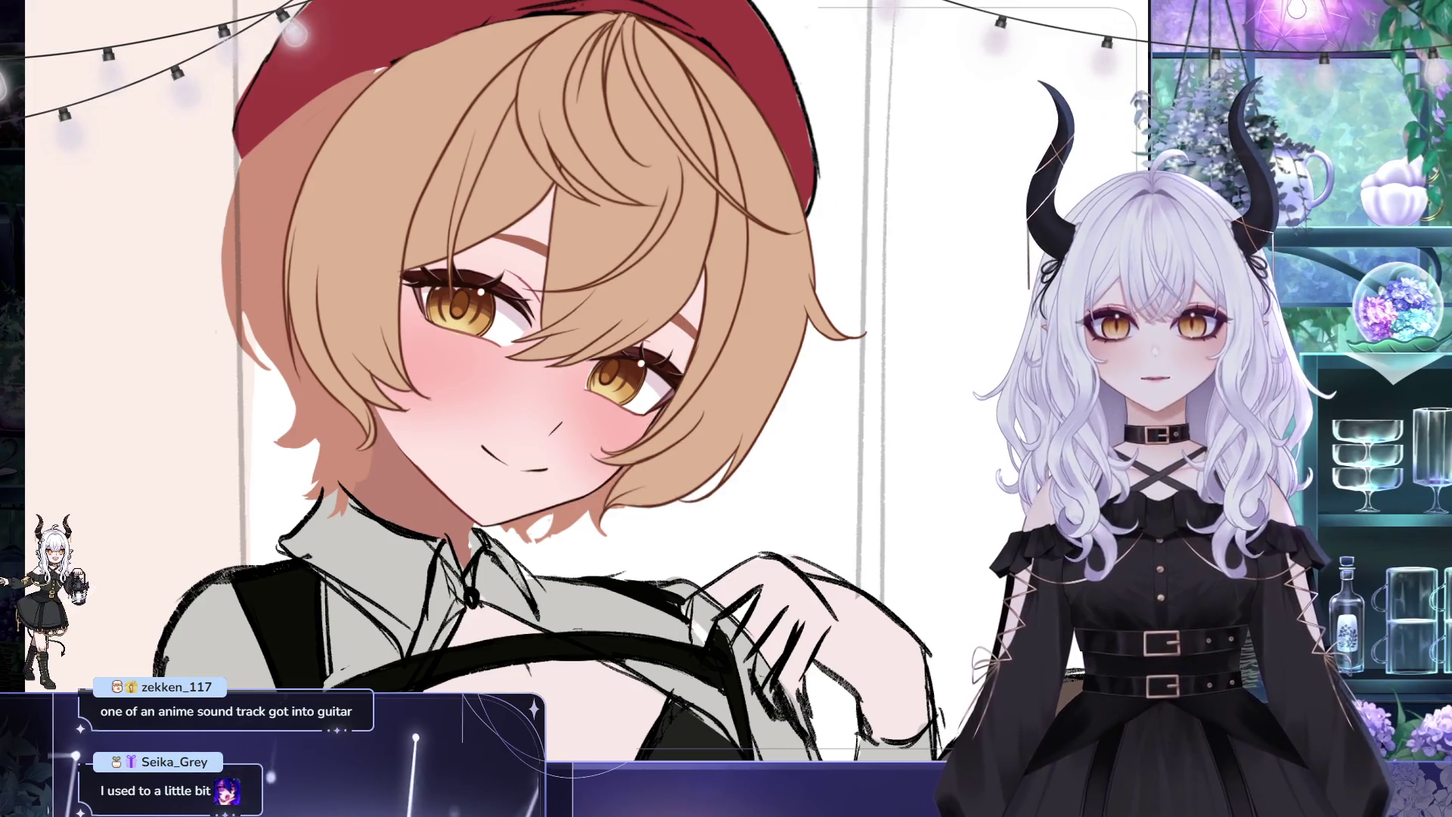
key("h")
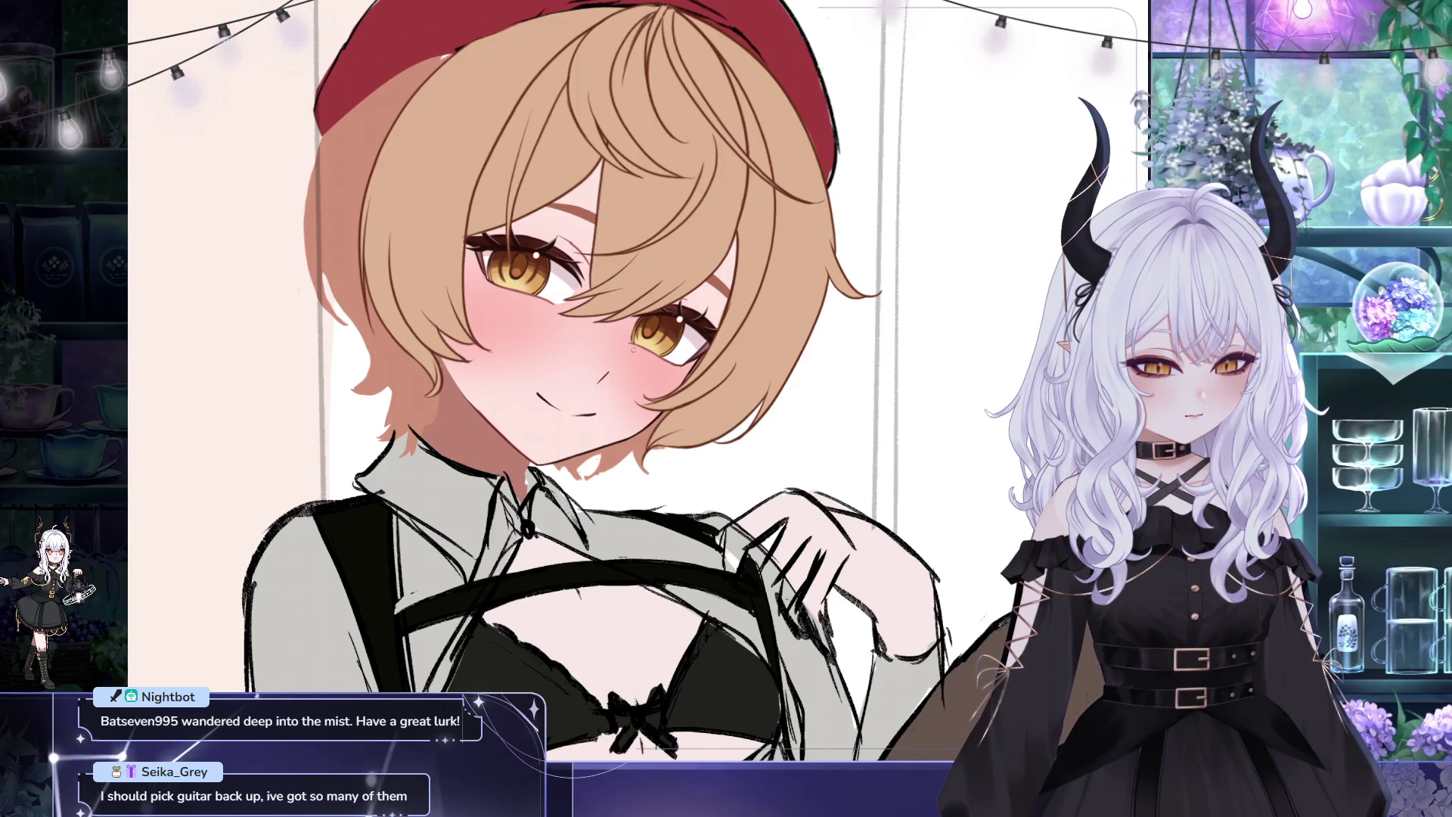
scroll(633, 348, "up", 1)
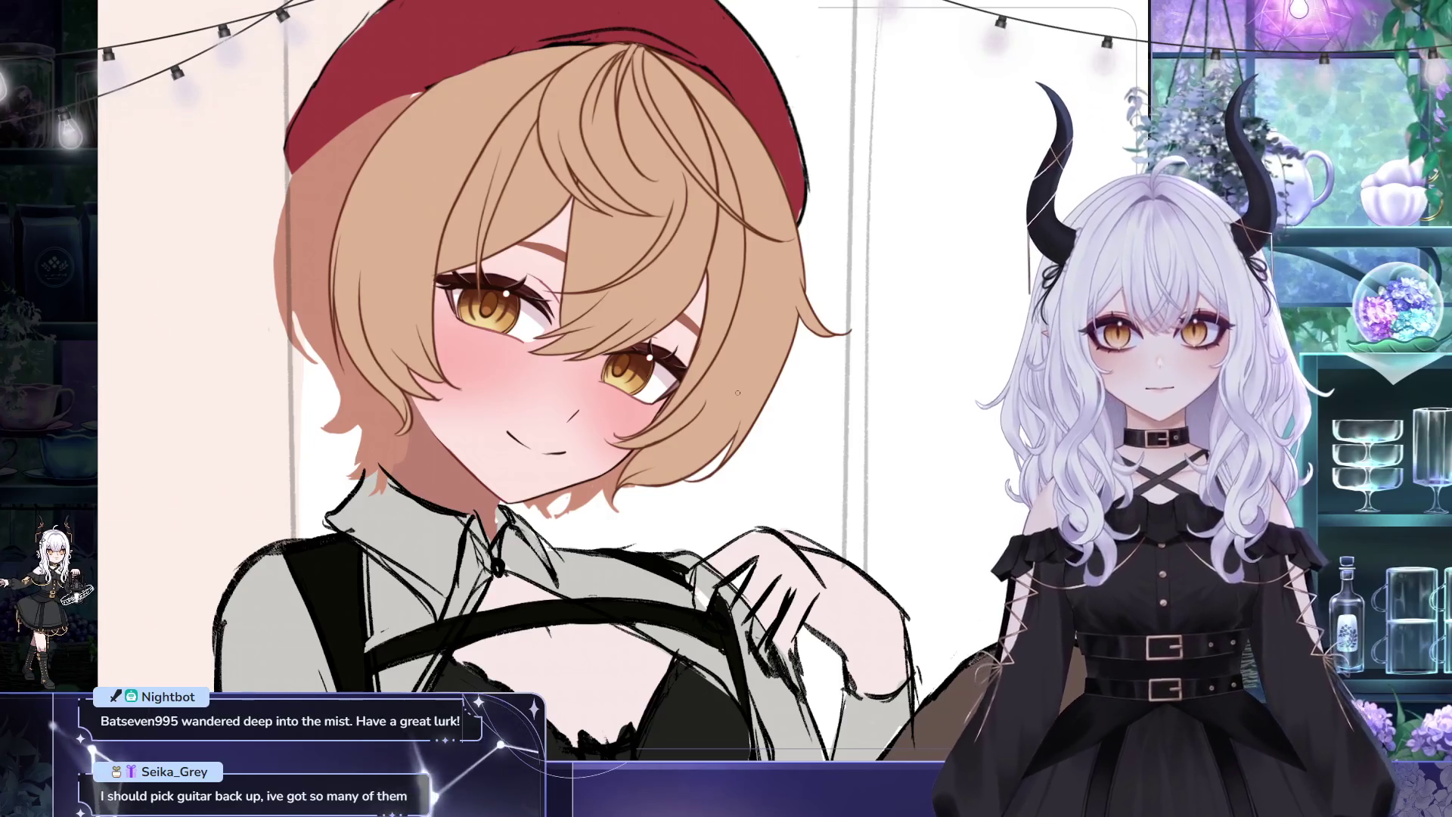
scroll(737, 393, "down", 2)
scroll(737, 394, "down", 2)
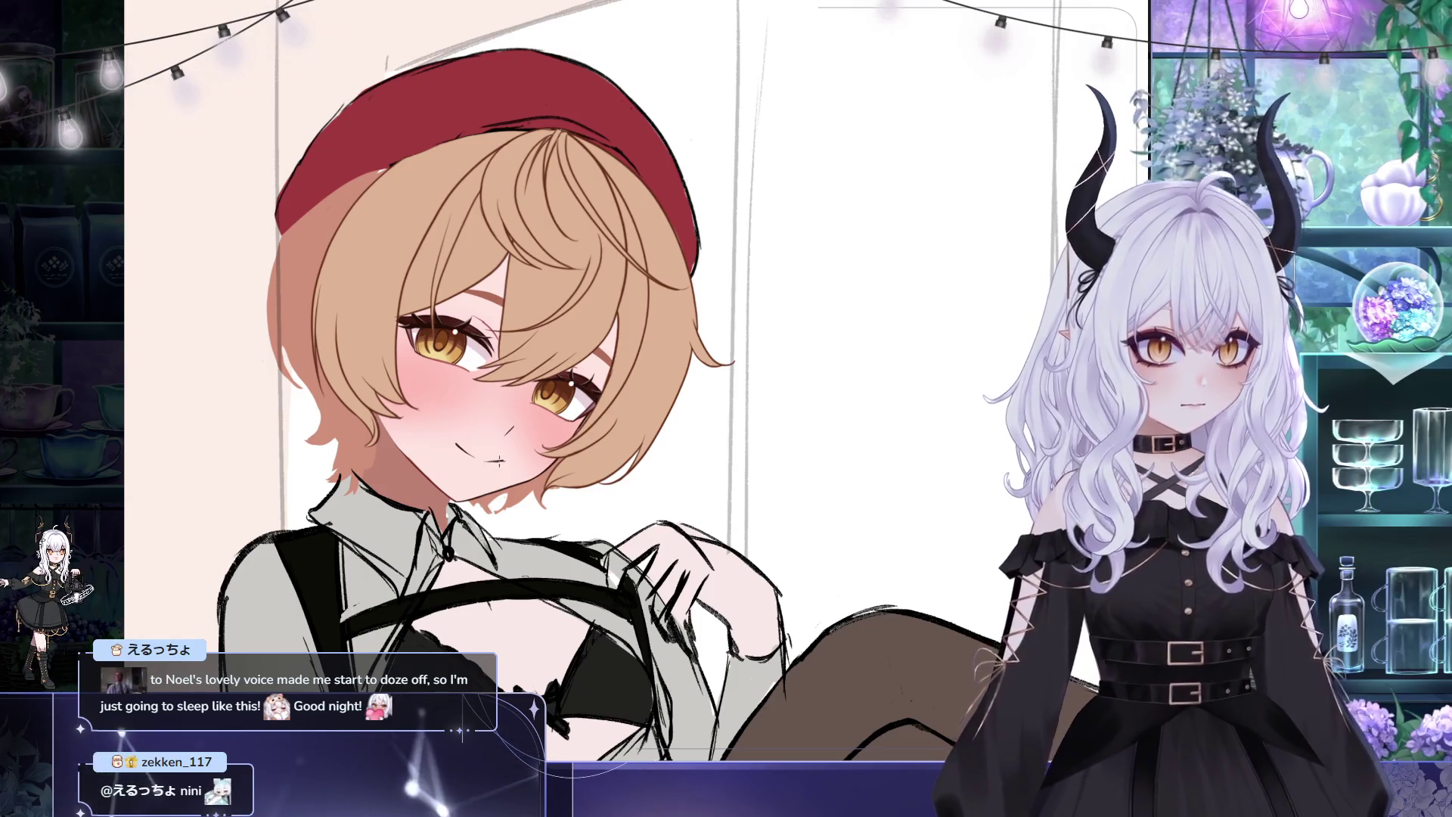
Pan the canvas around the legwear area and bring the girl's face back toward the centre
left_click_drag(683, 418, 679, 425)
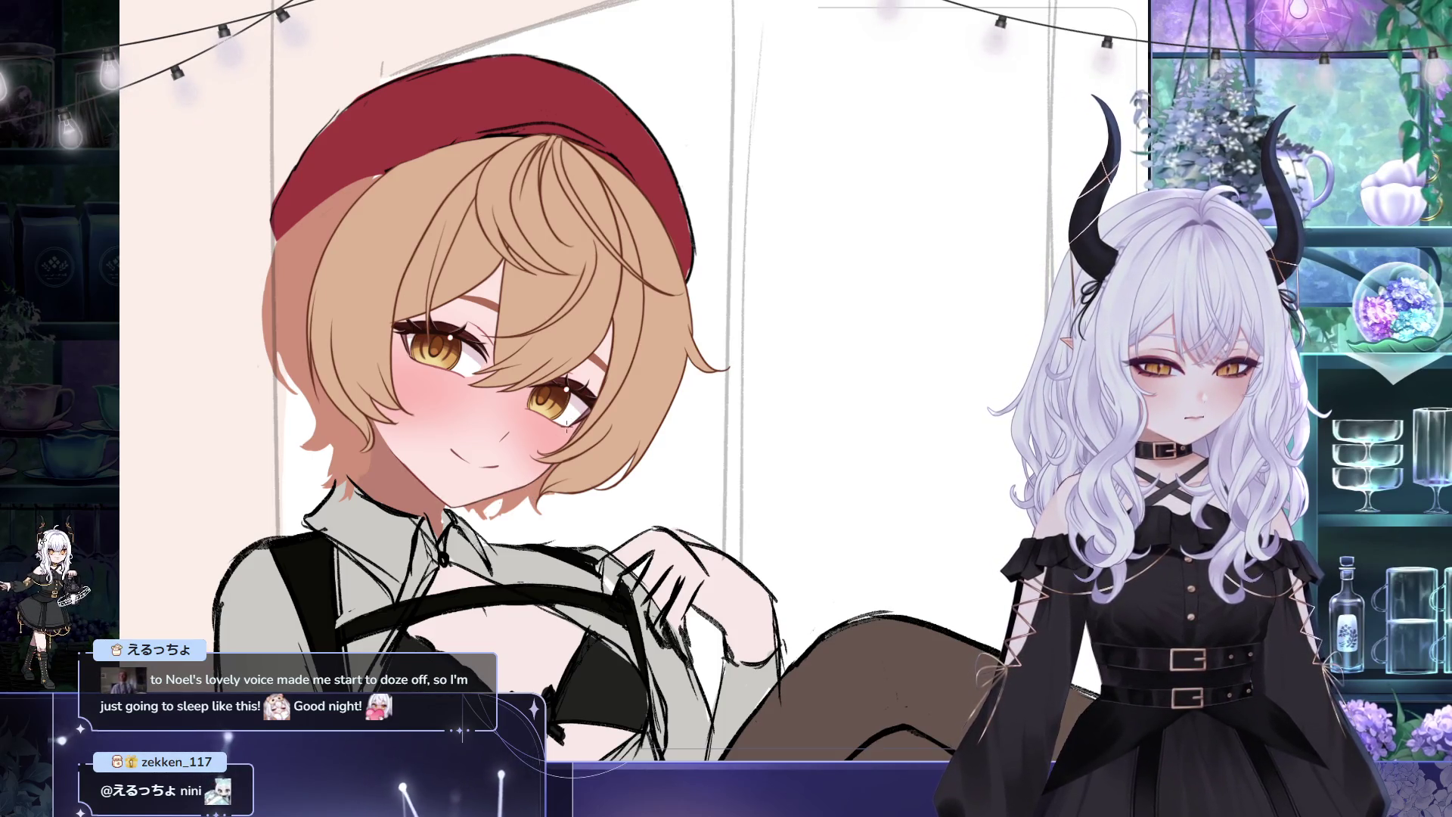
left_click_drag(705, 424, 695, 396)
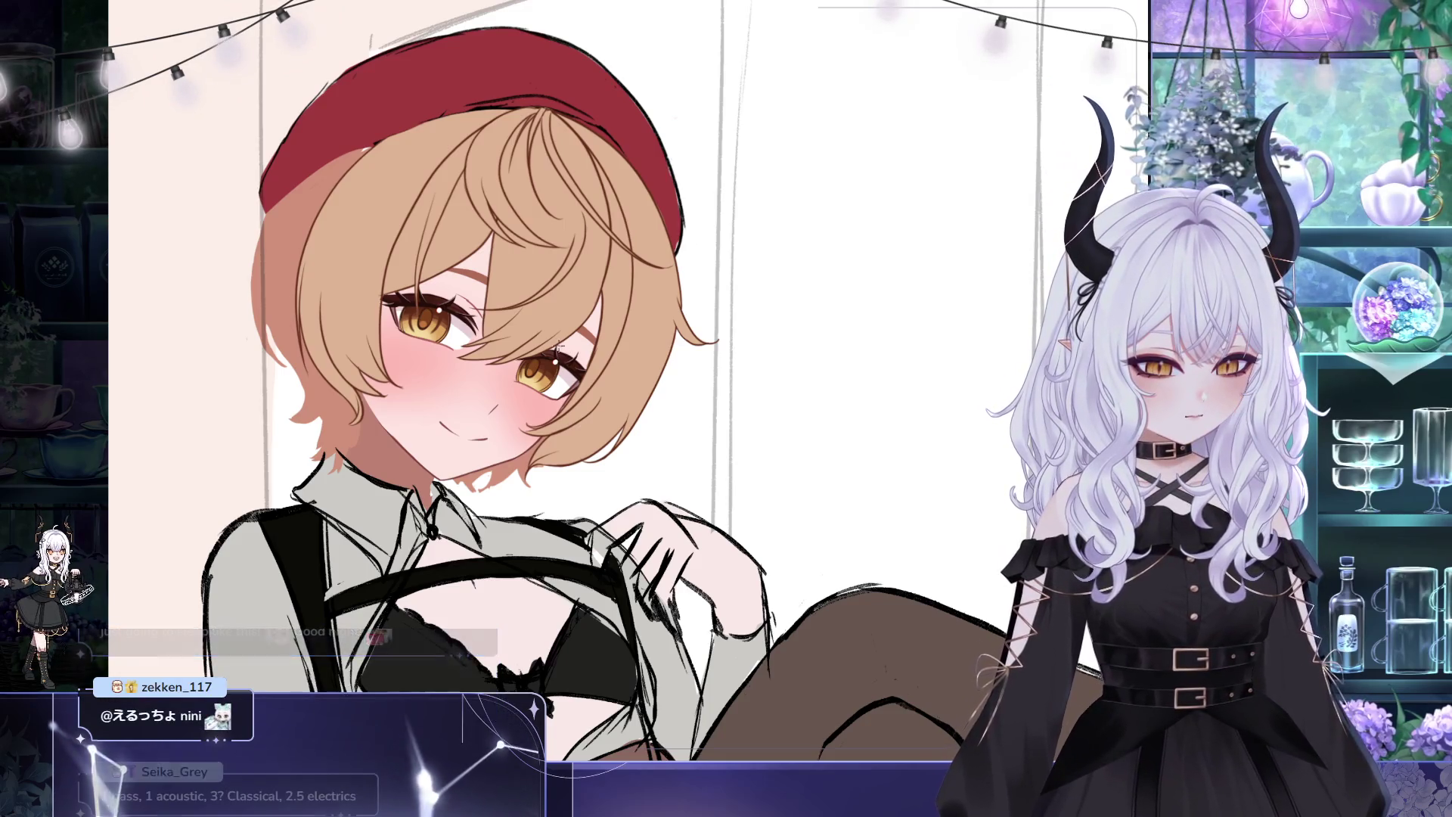
left_click_drag(753, 497, 779, 526)
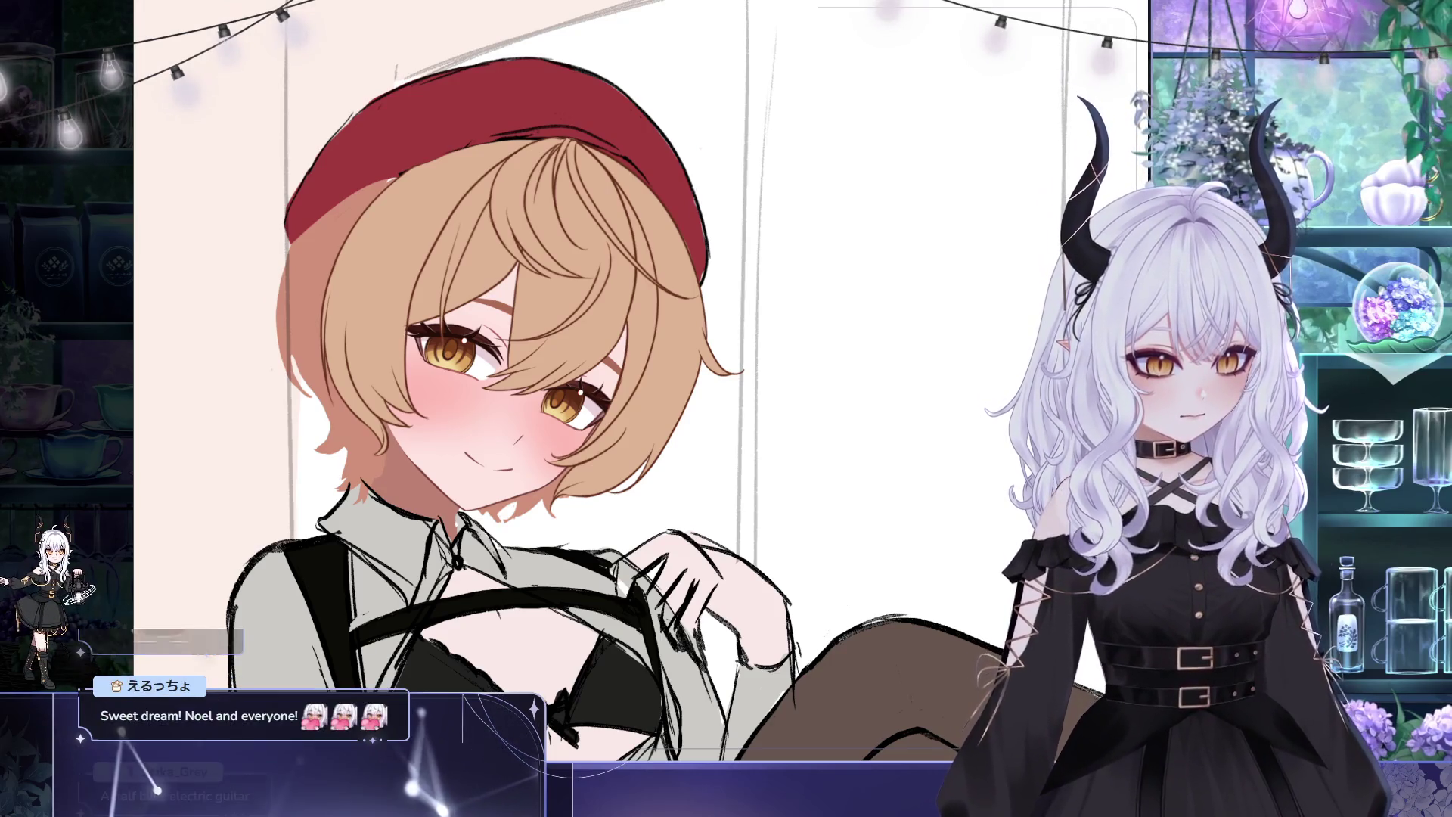
left_click_drag(468, 218, 380, 159)
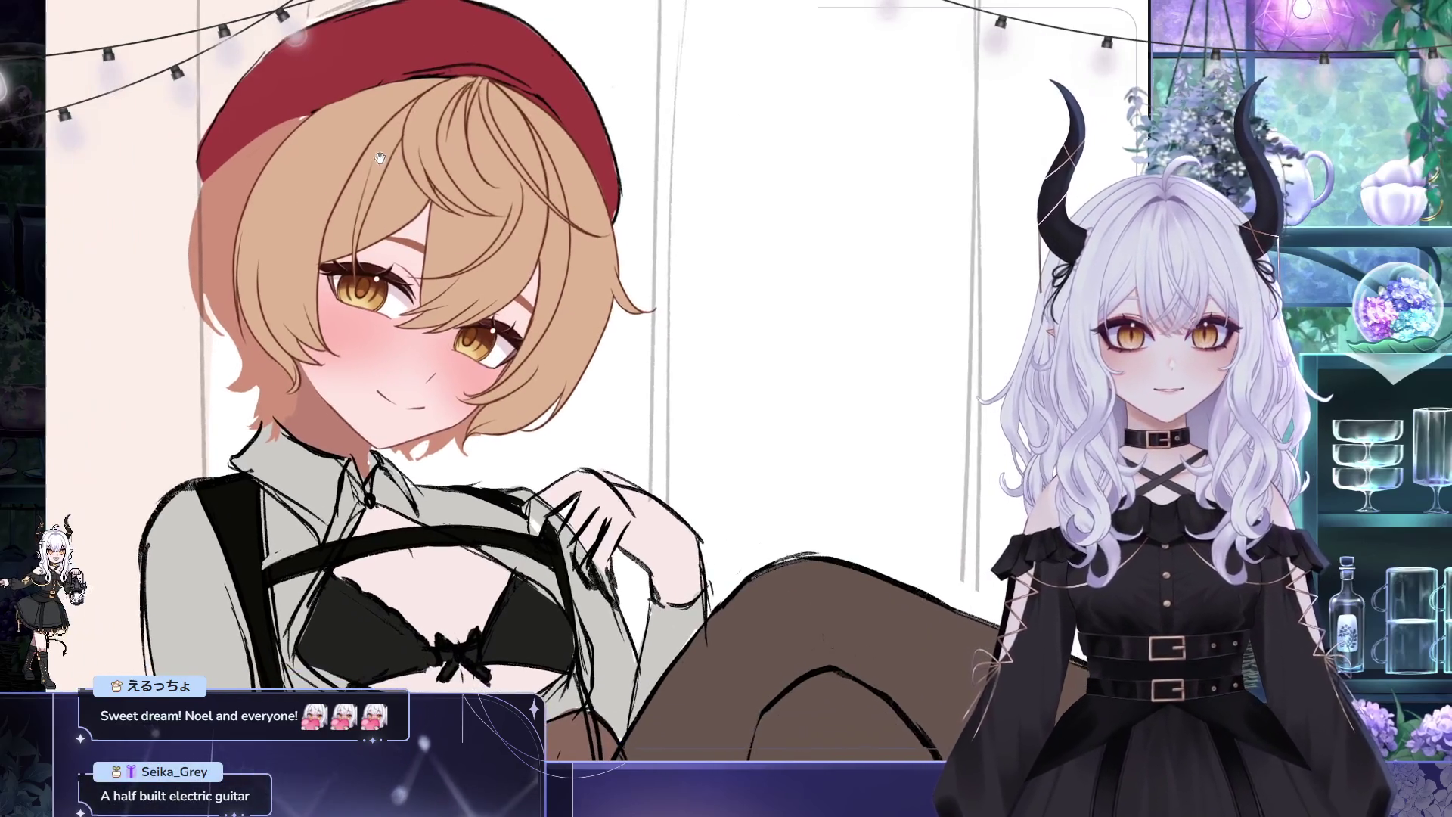
scroll(574, 408, "right", 1)
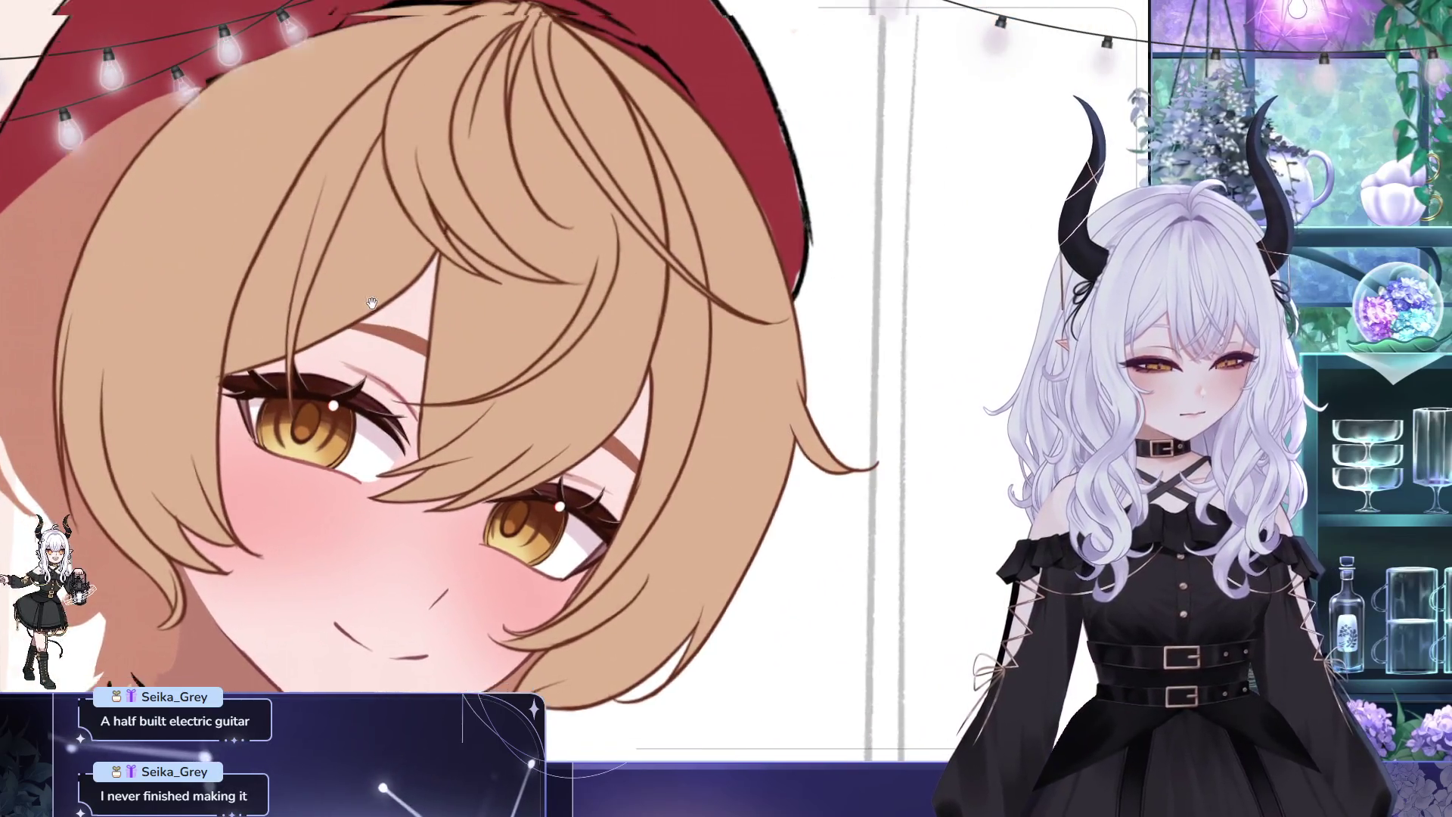
left_click_drag(371, 302, 288, 251)
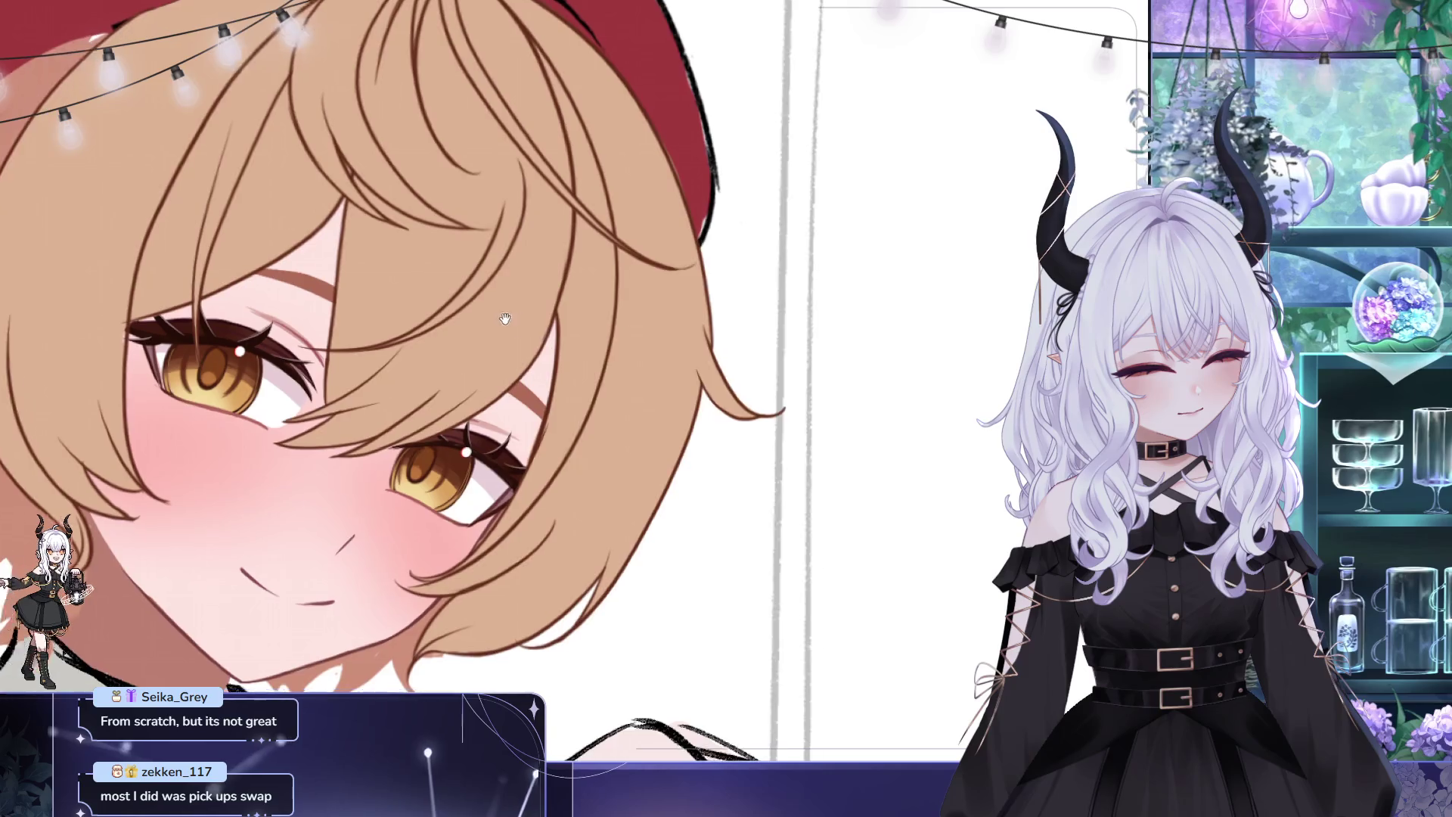
left_click_drag(453, 410, 397, 399)
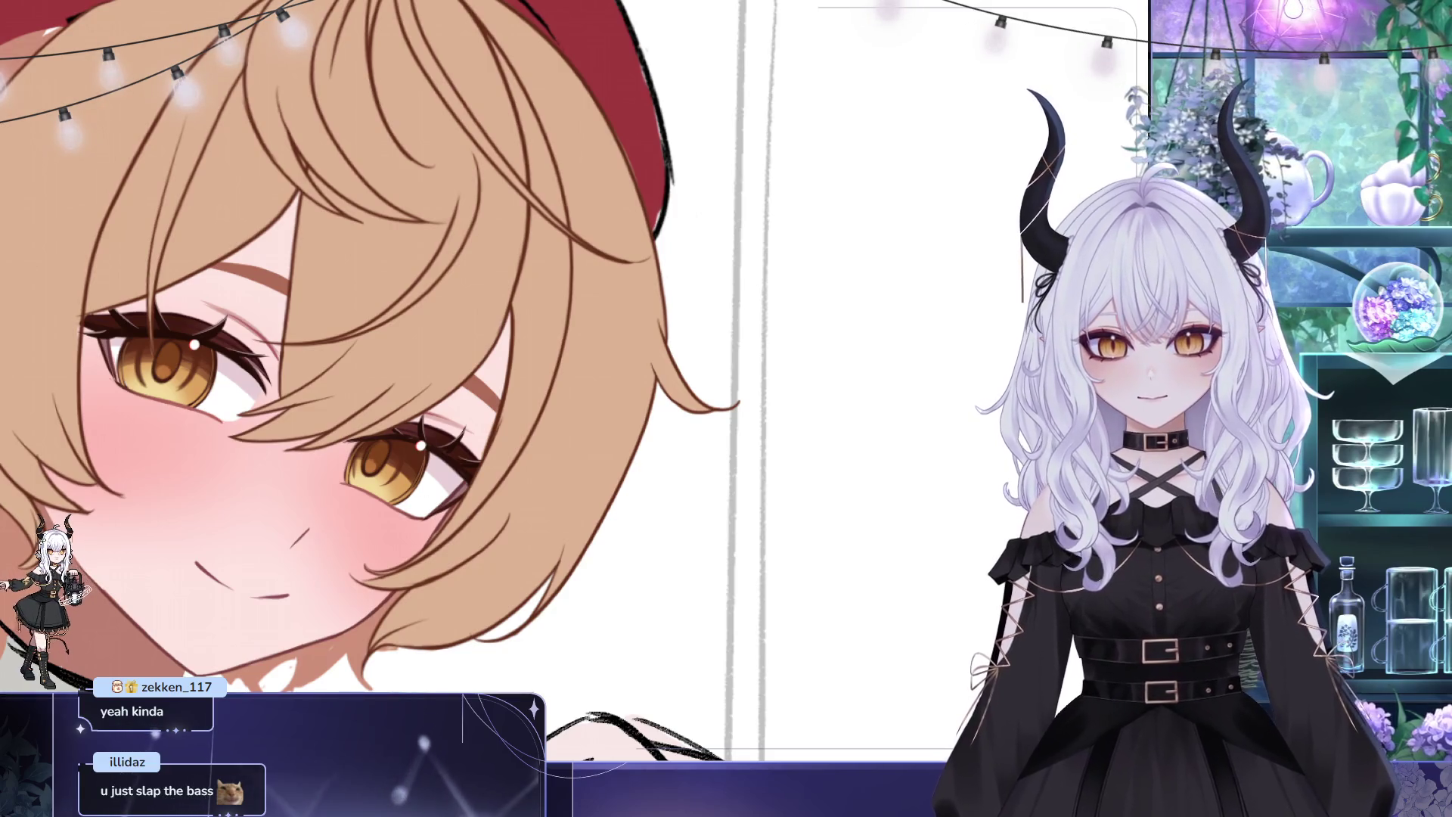
scroll(613, 230, "down", 2)
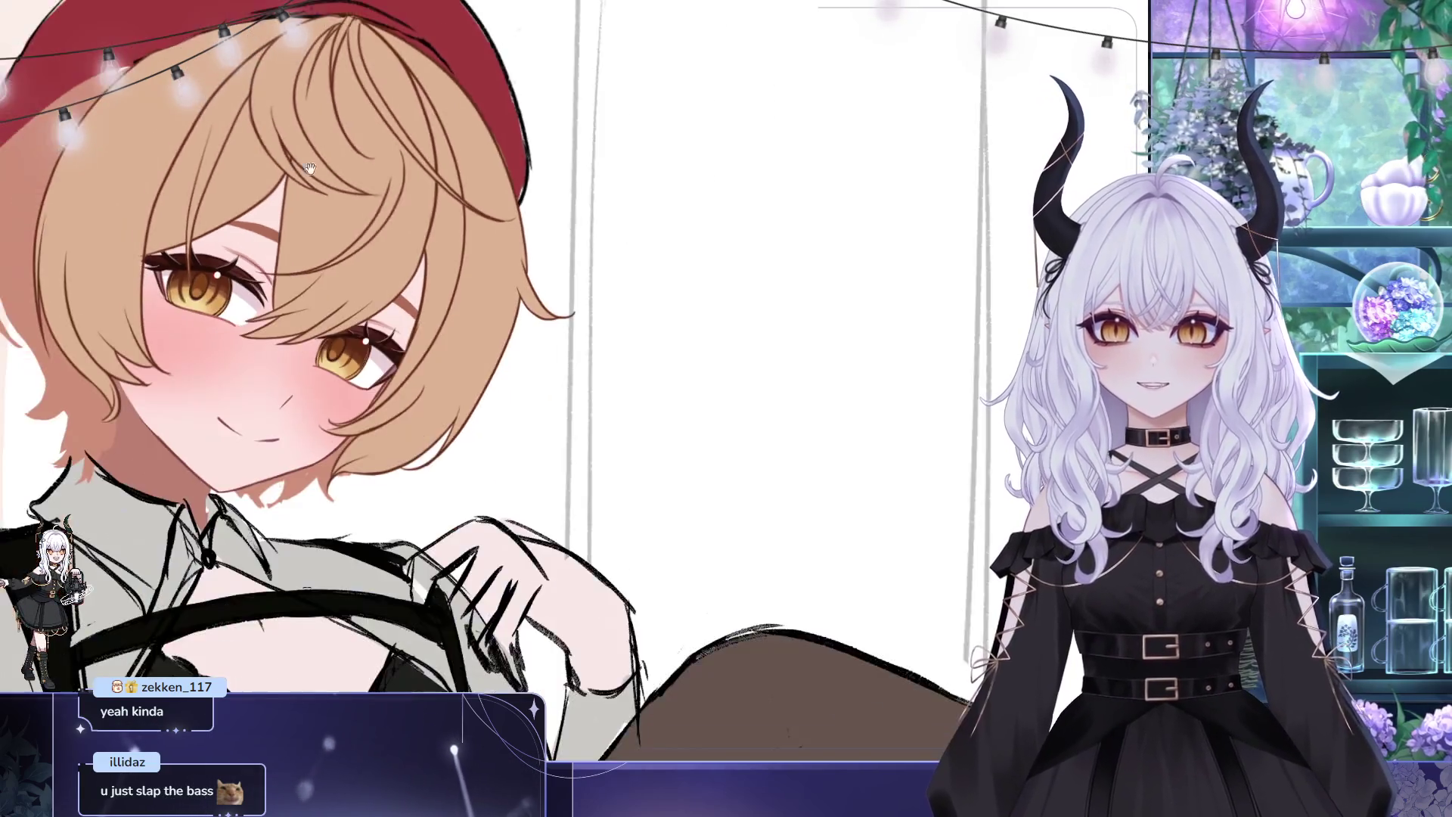
scroll(613, 229, "down", 1)
scroll(613, 230, "down", 1)
scroll(614, 230, "down", 1)
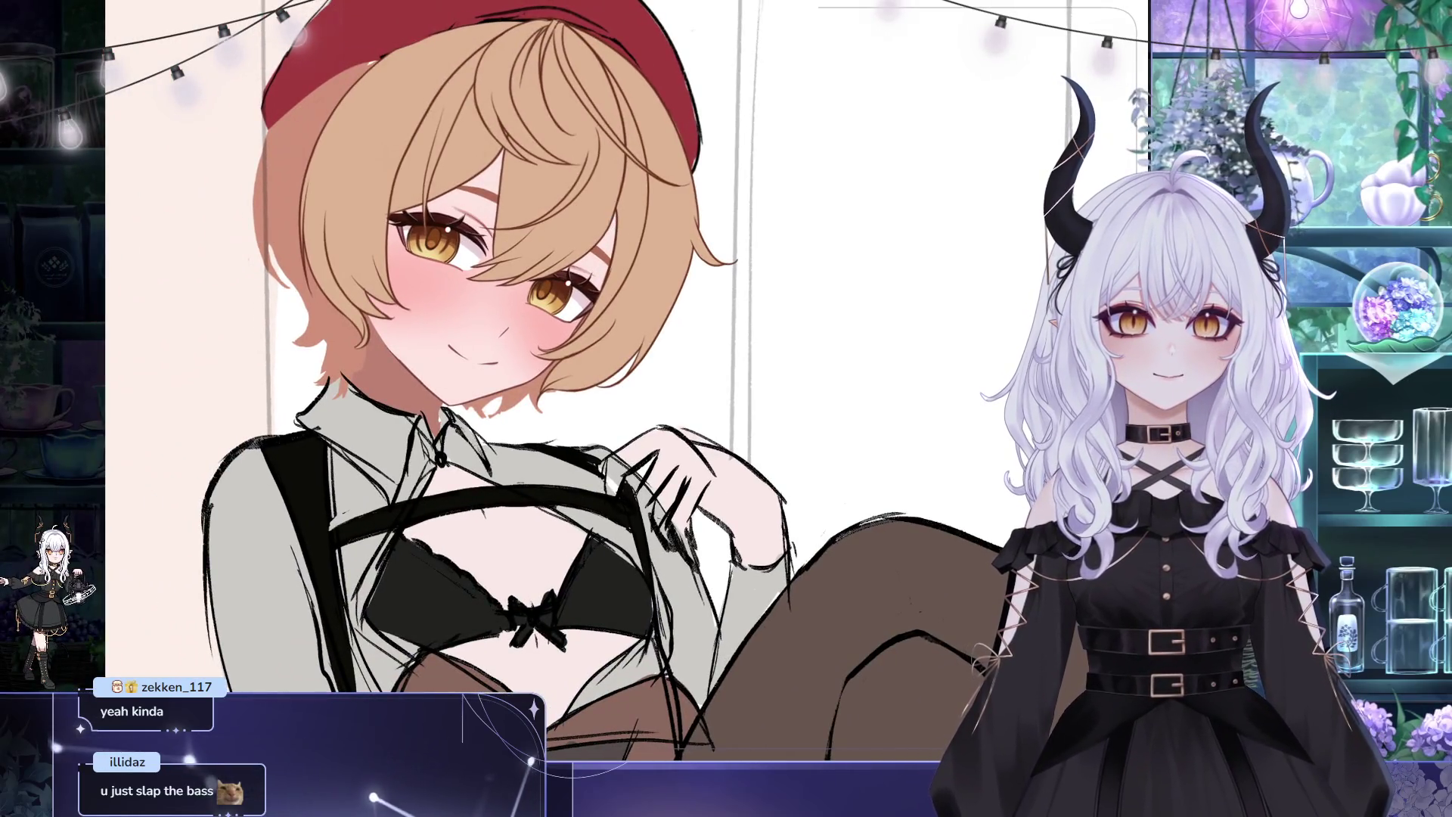
scroll(614, 230, "down", 1)
scroll(614, 230, "down", 1)
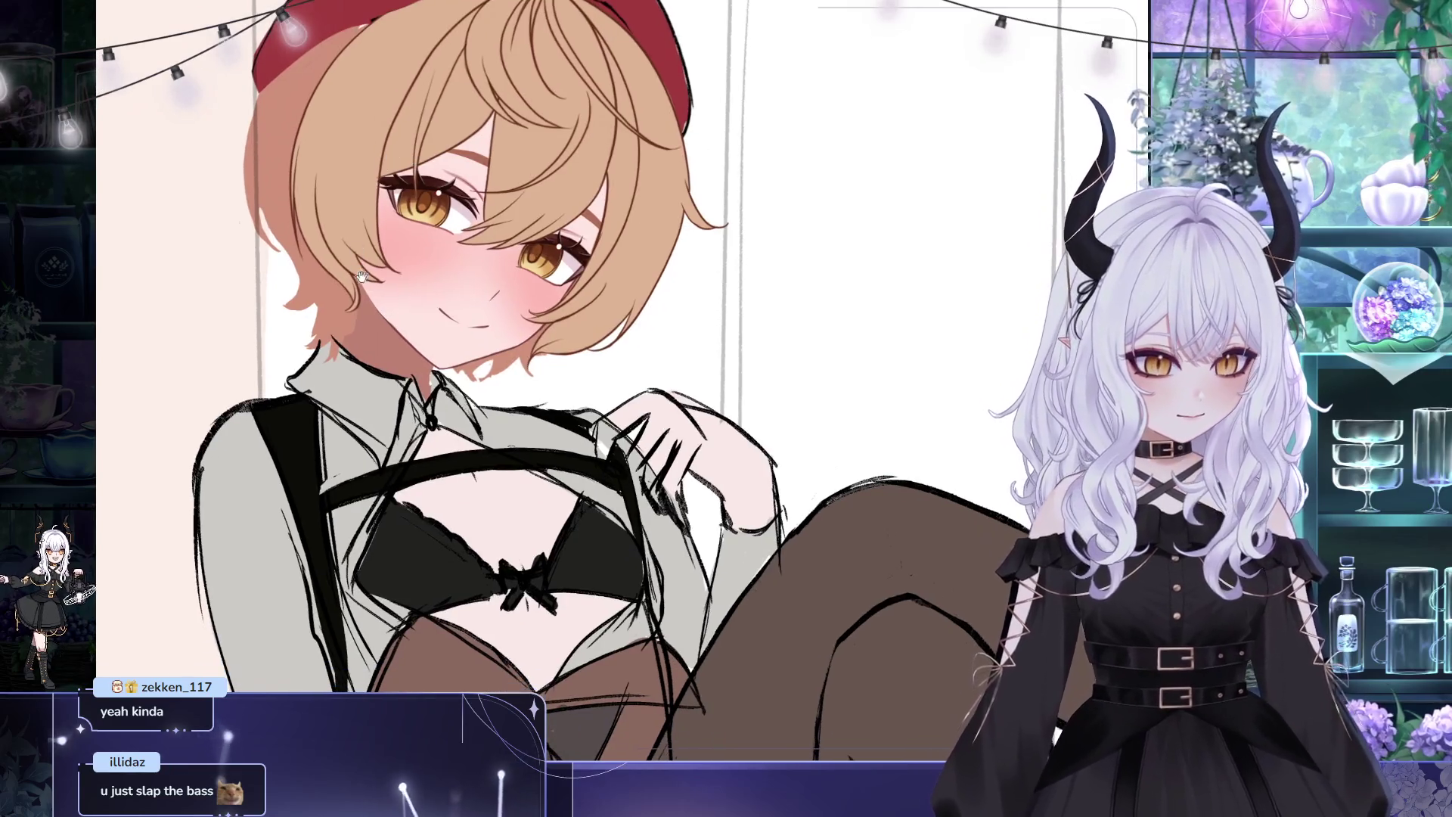
scroll(614, 229, "down", 1)
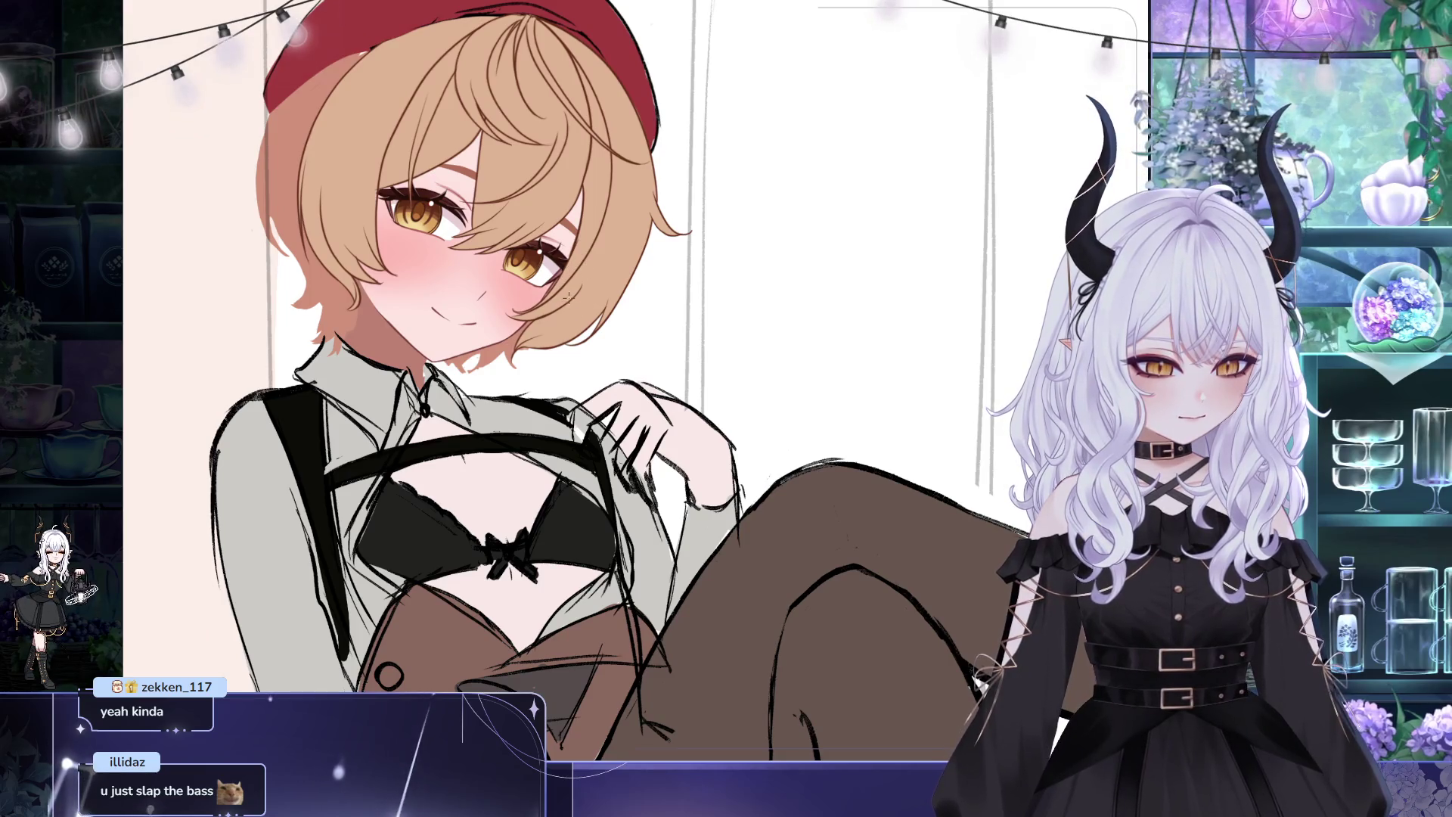
left_click_drag(620, 279, 767, 245)
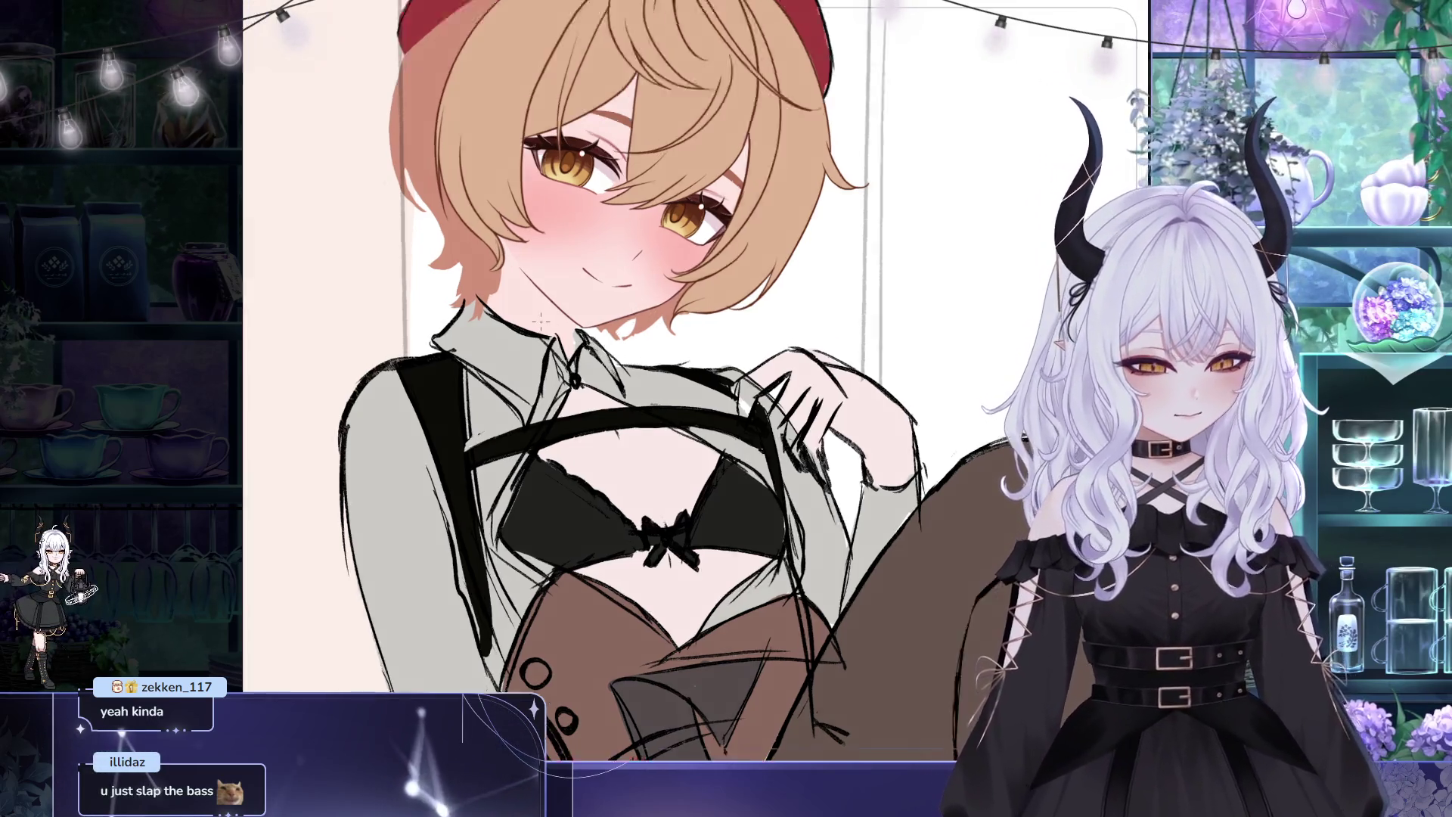
scroll(547, 325, "up", 3)
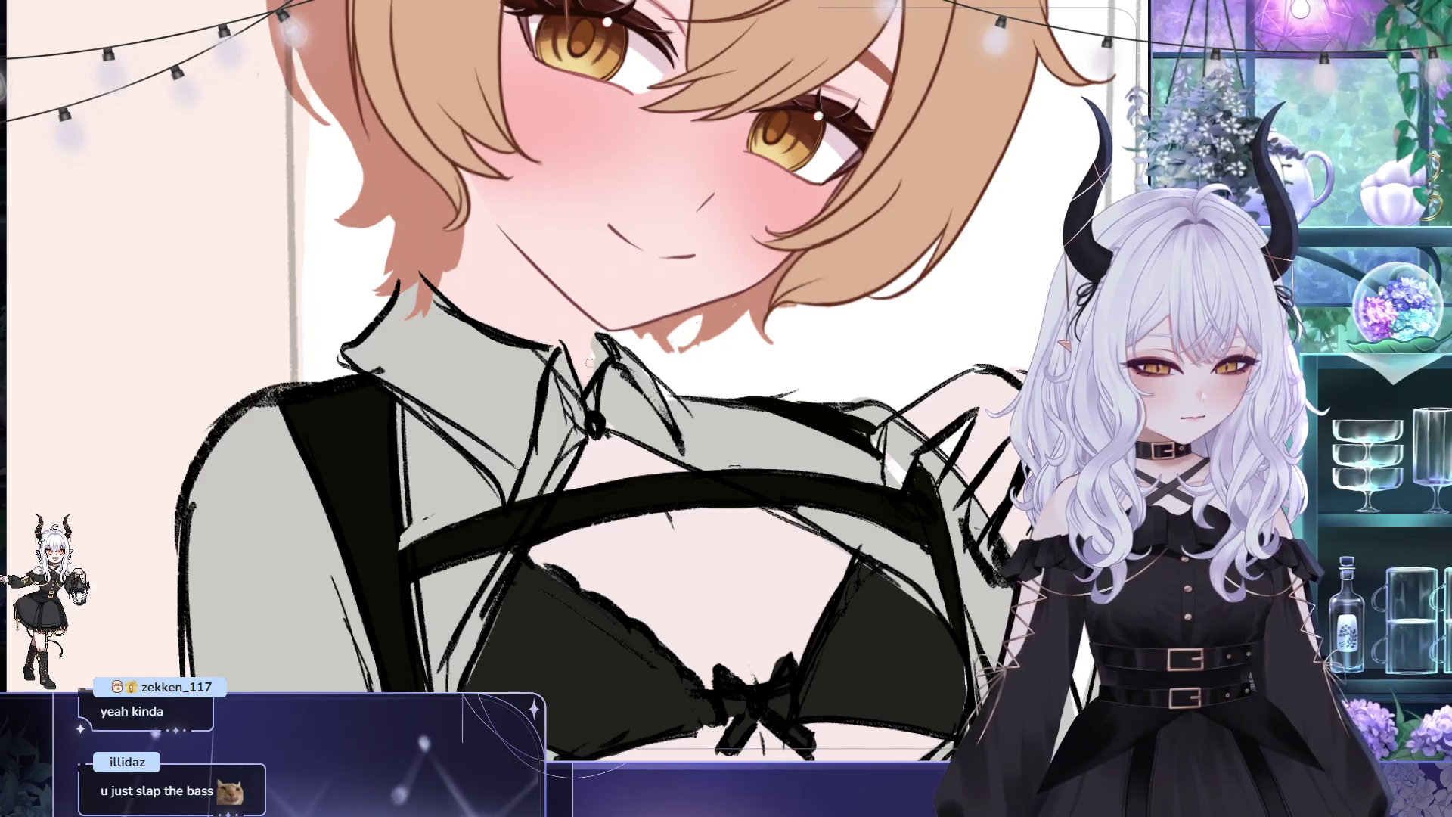
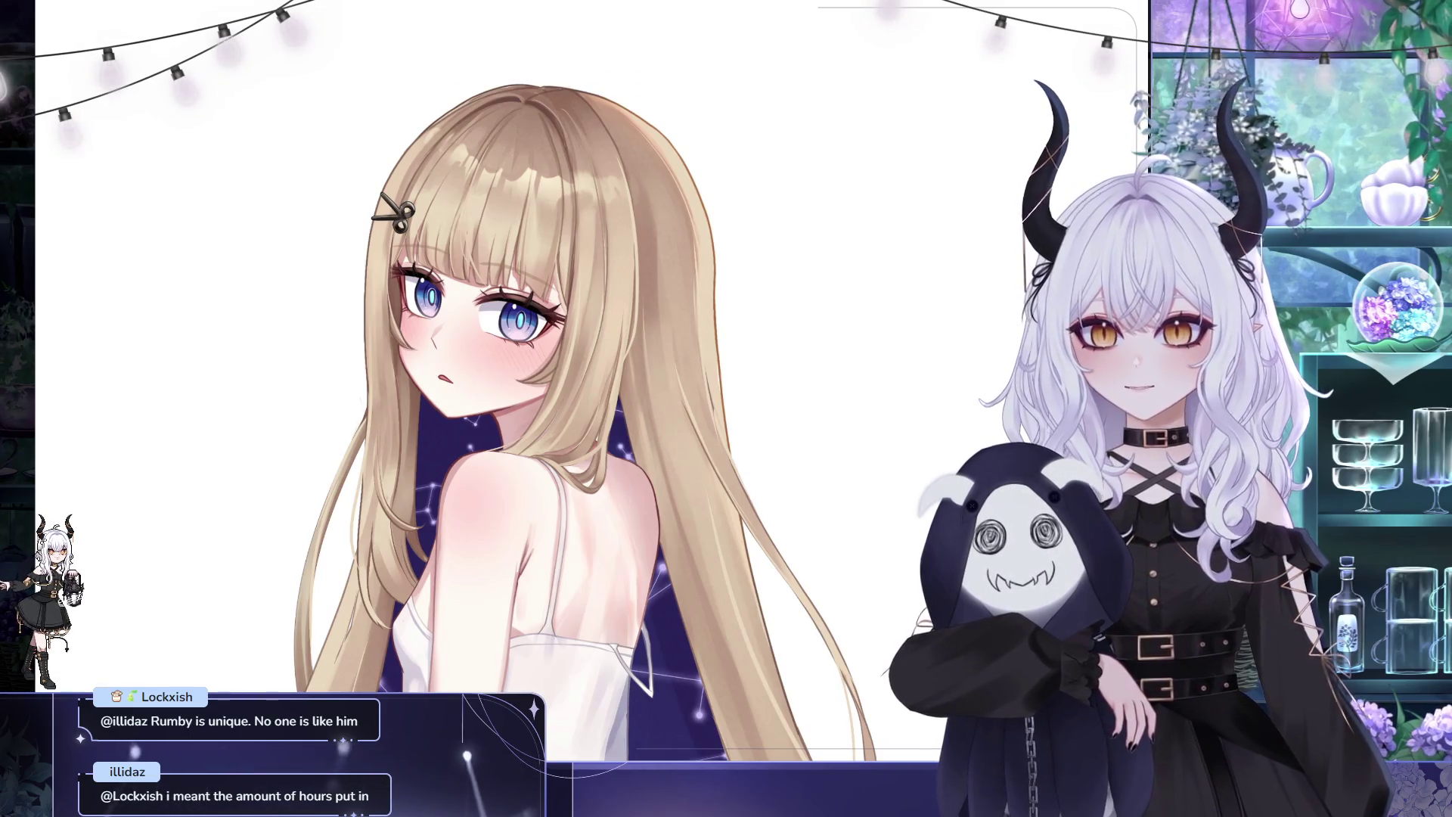
scroll(811, 240, "up", 1)
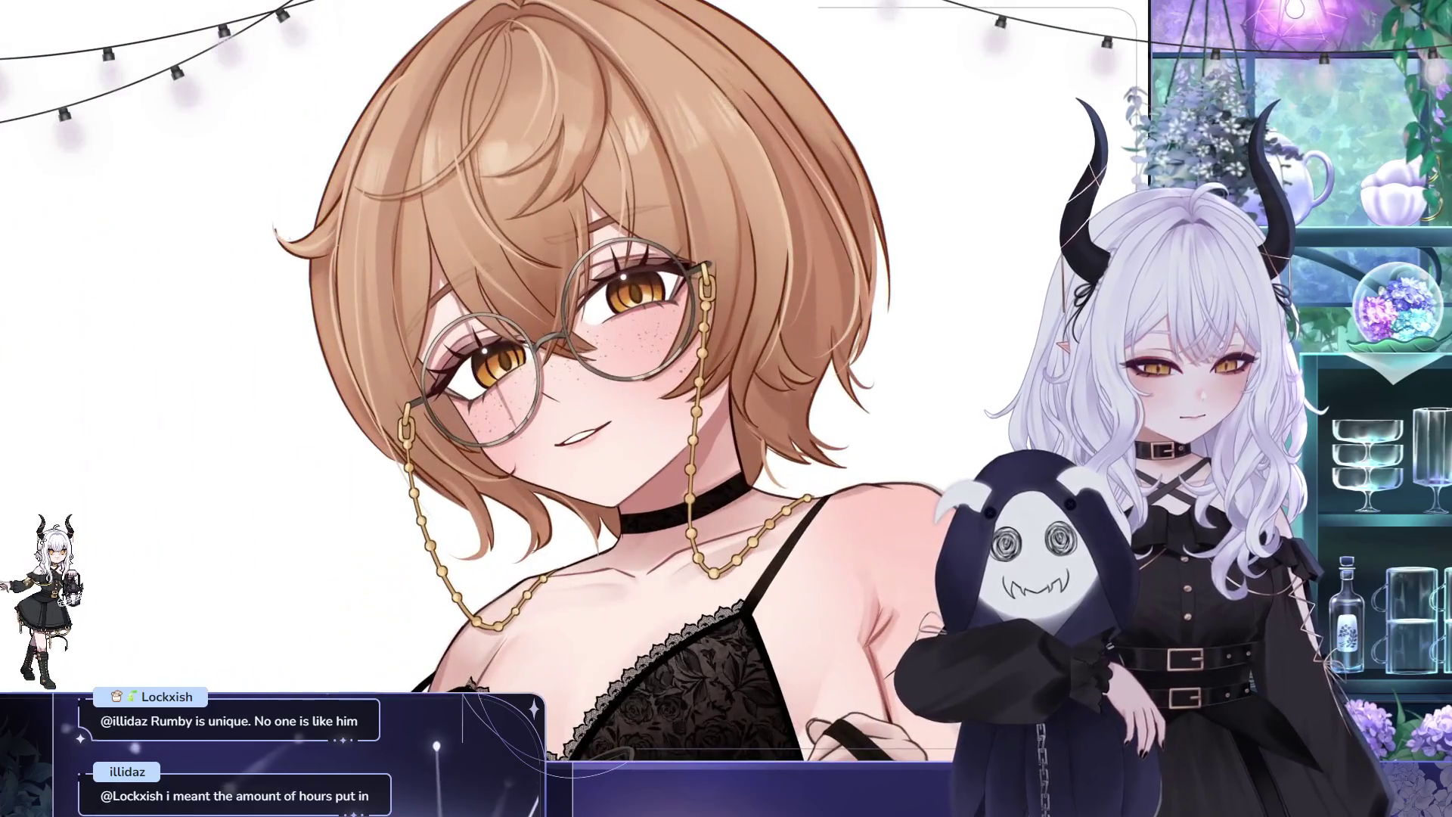
scroll(810, 241, "up", 1)
Nudge the glasses-girl reference into a better framing on the board
left_click_drag(810, 240, 787, 285)
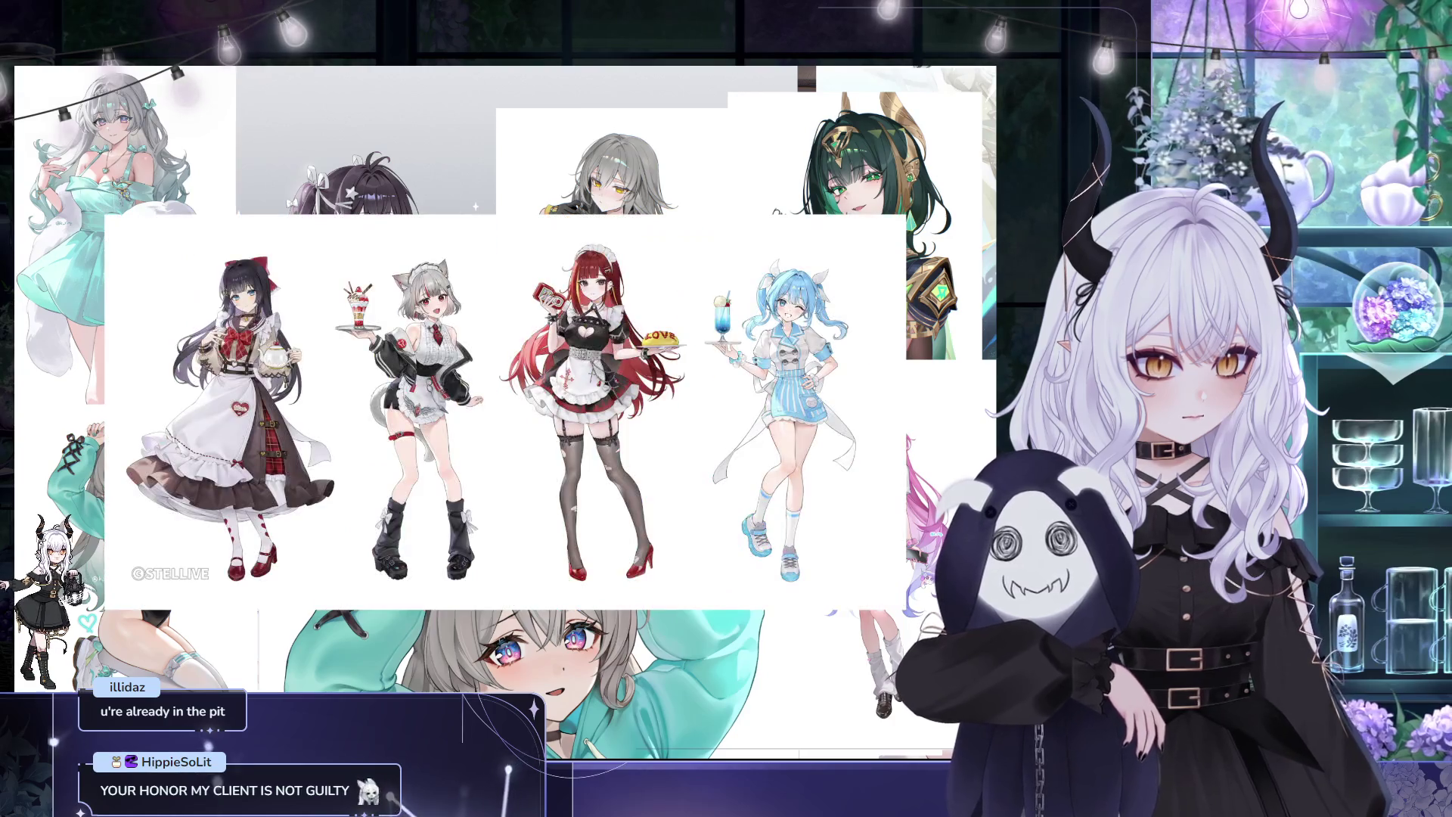
scroll(244, 278, "up", 1)
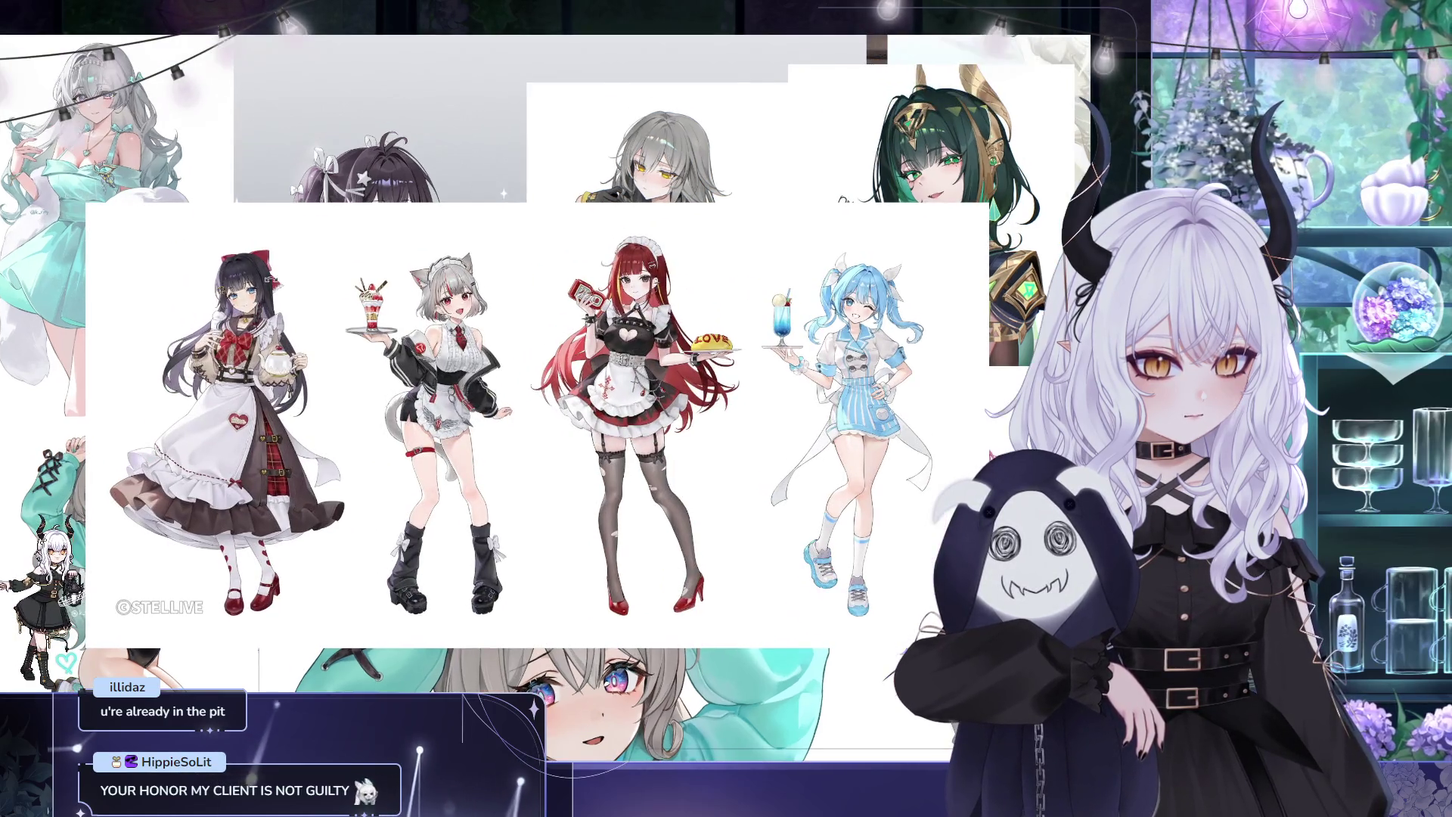
scroll(244, 278, "up", 1)
scroll(244, 278, "up", 2)
scroll(382, 301, "up", 1)
scroll(382, 301, "up", 1)
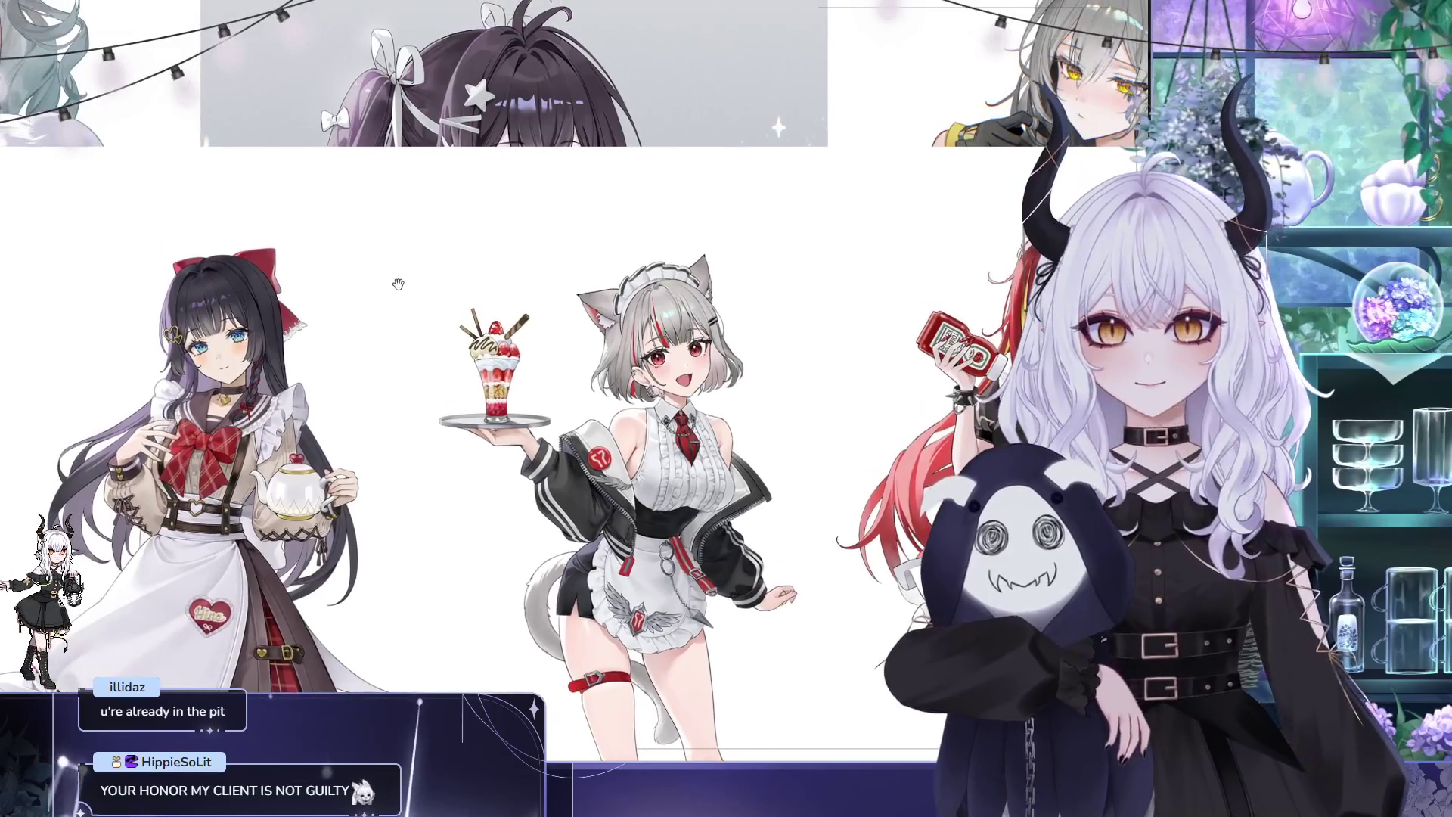
scroll(412, 228, "up", 1)
scroll(425, 199, "up", 1)
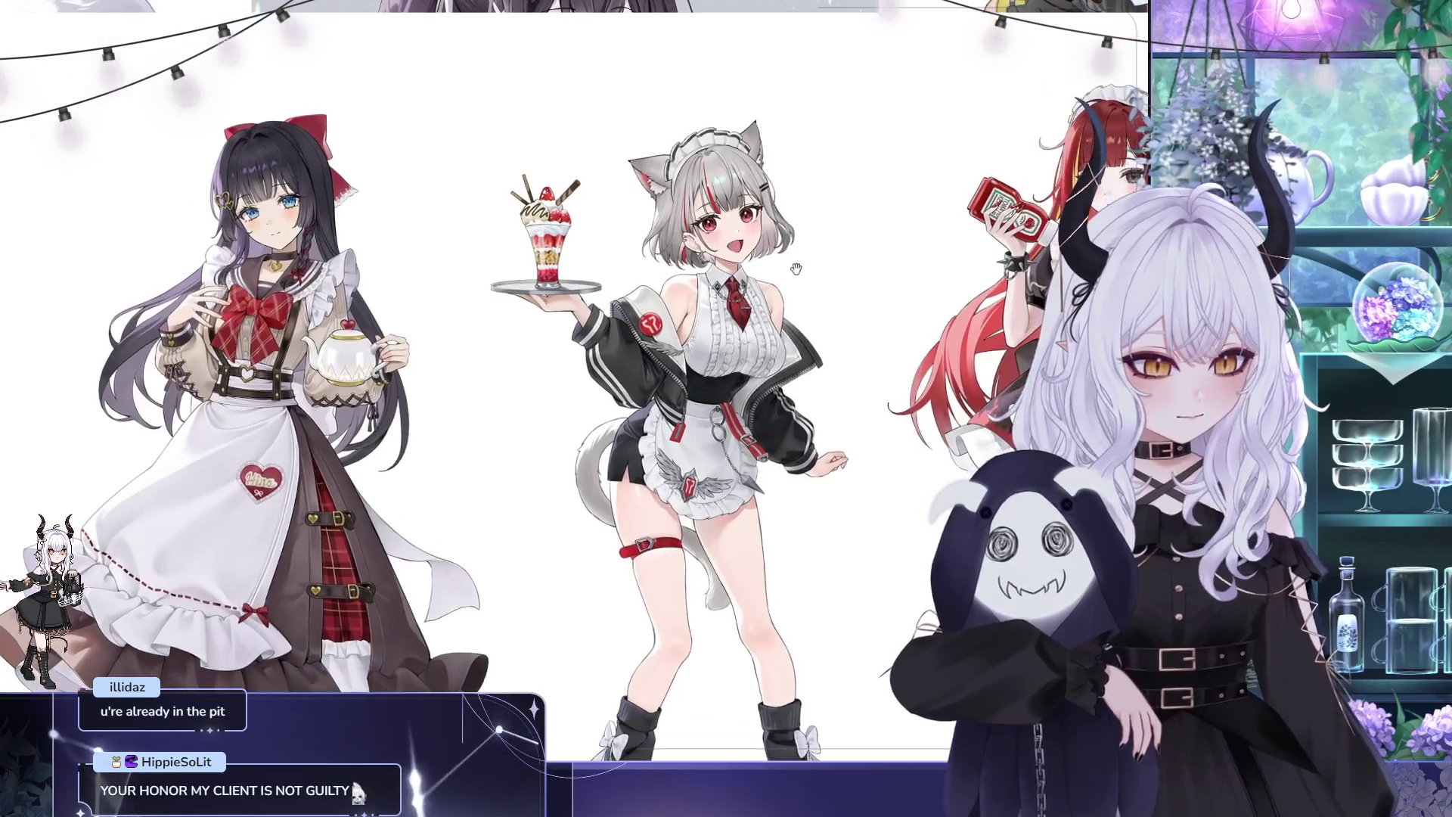
scroll(499, 239, "right", 5)
scroll(734, 279, "right", 3)
scroll(733, 279, "right", 2)
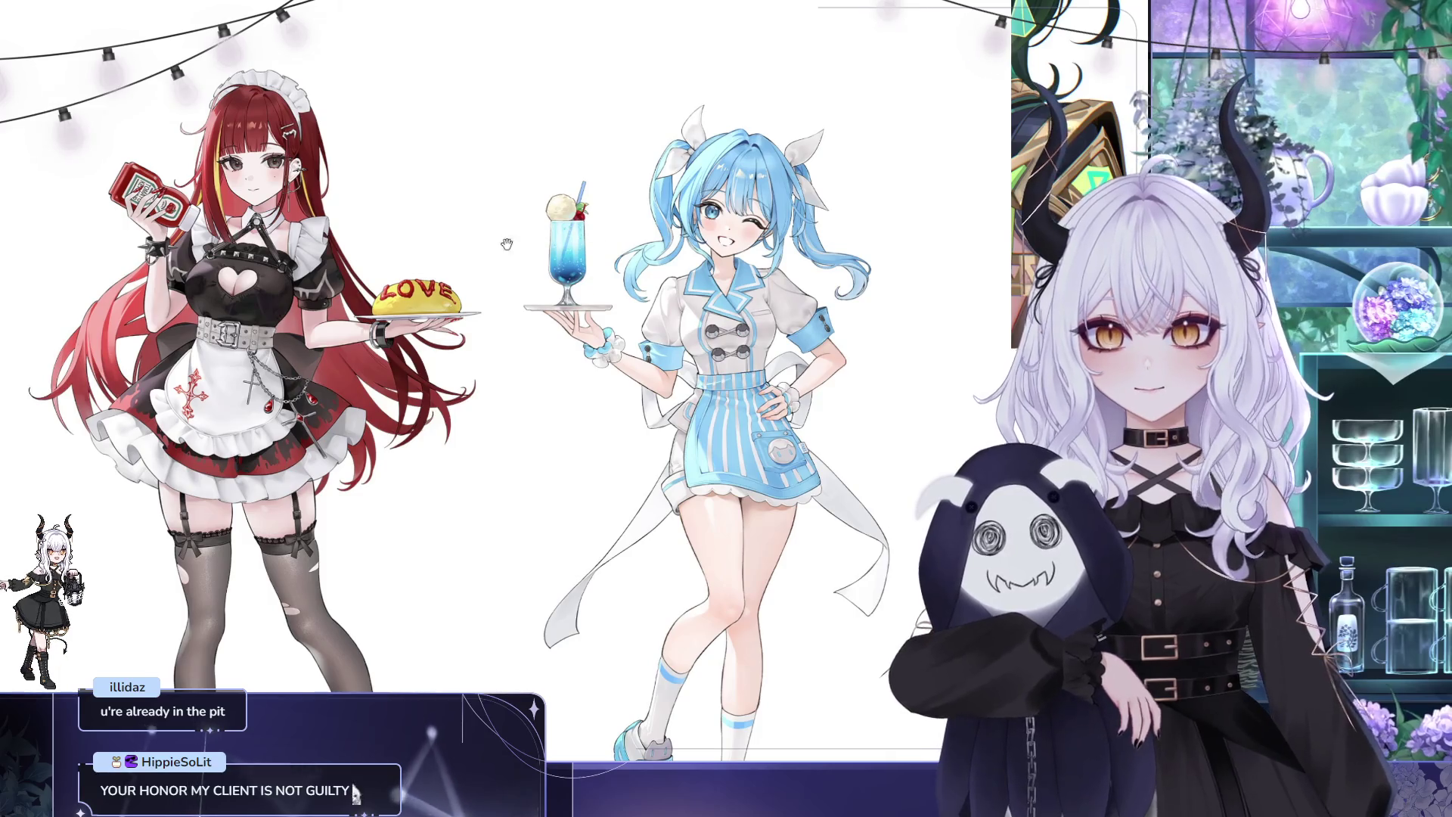
scroll(499, 408, "down", 2)
scroll(499, 409, "down", 1)
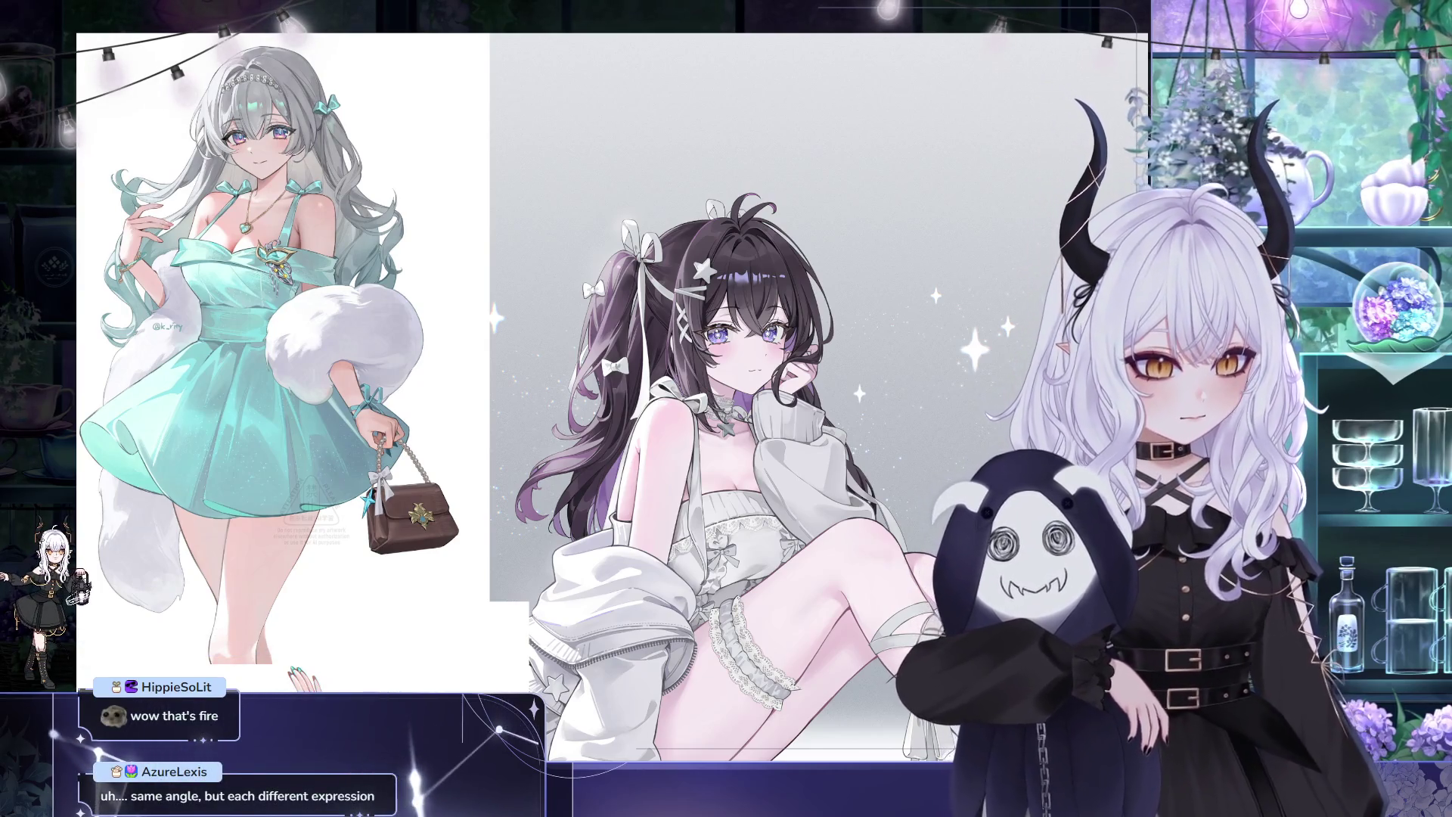
scroll(612, 387, "down", 3)
scroll(613, 386, "down", 3)
scroll(612, 387, "up", 2)
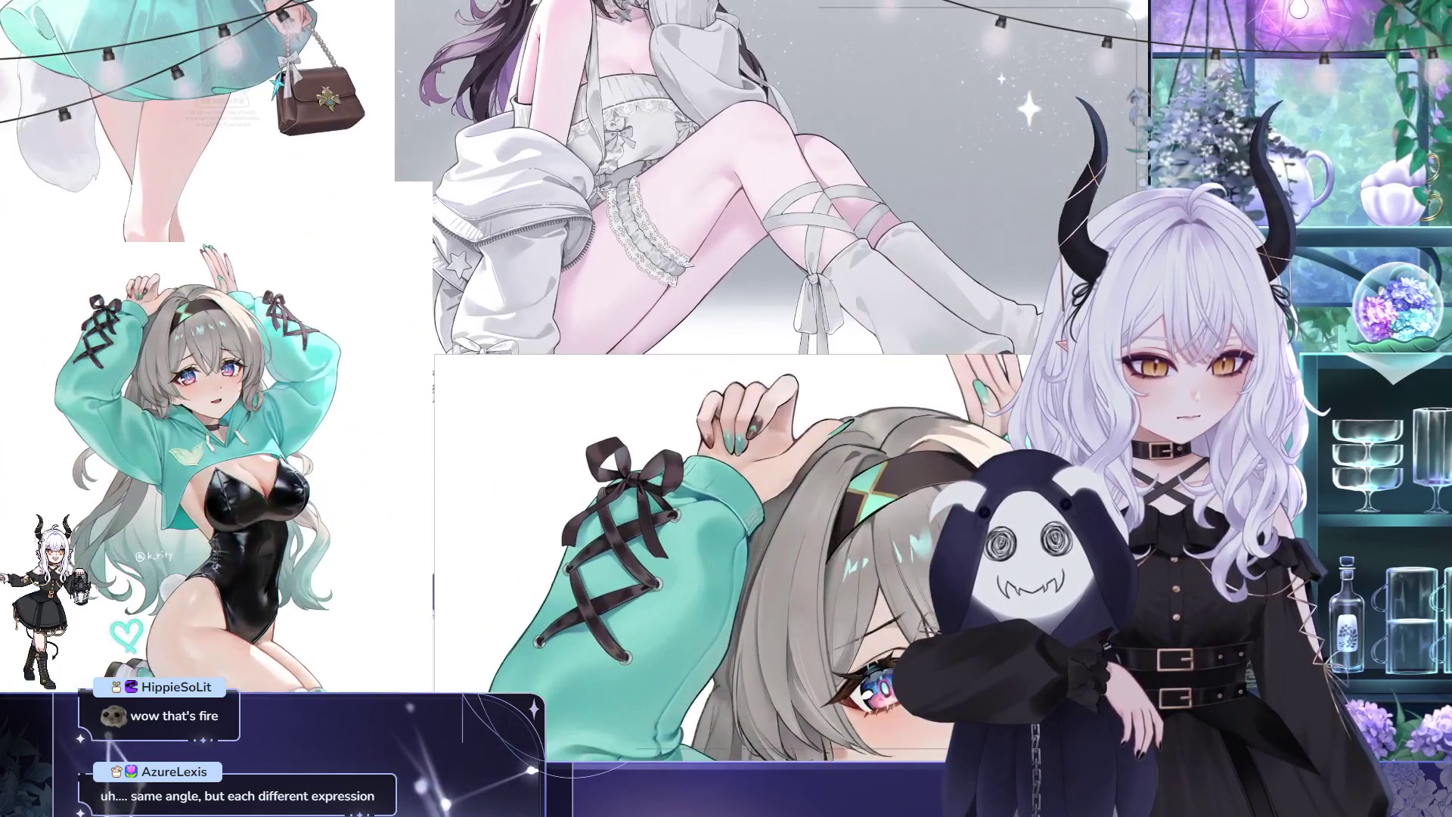
scroll(652, 306, "up", 3)
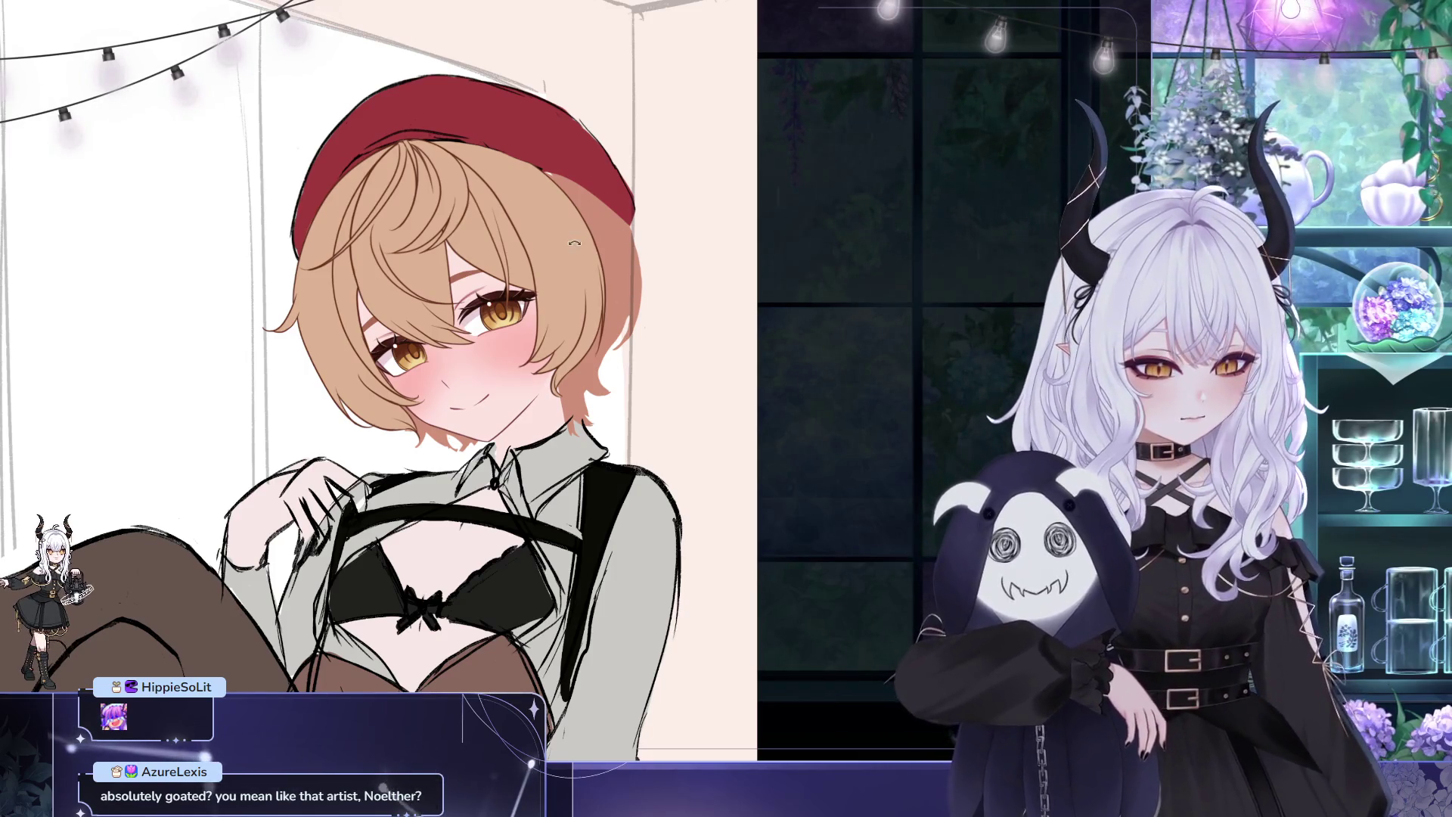
left_click_drag(572, 303, 735, 329)
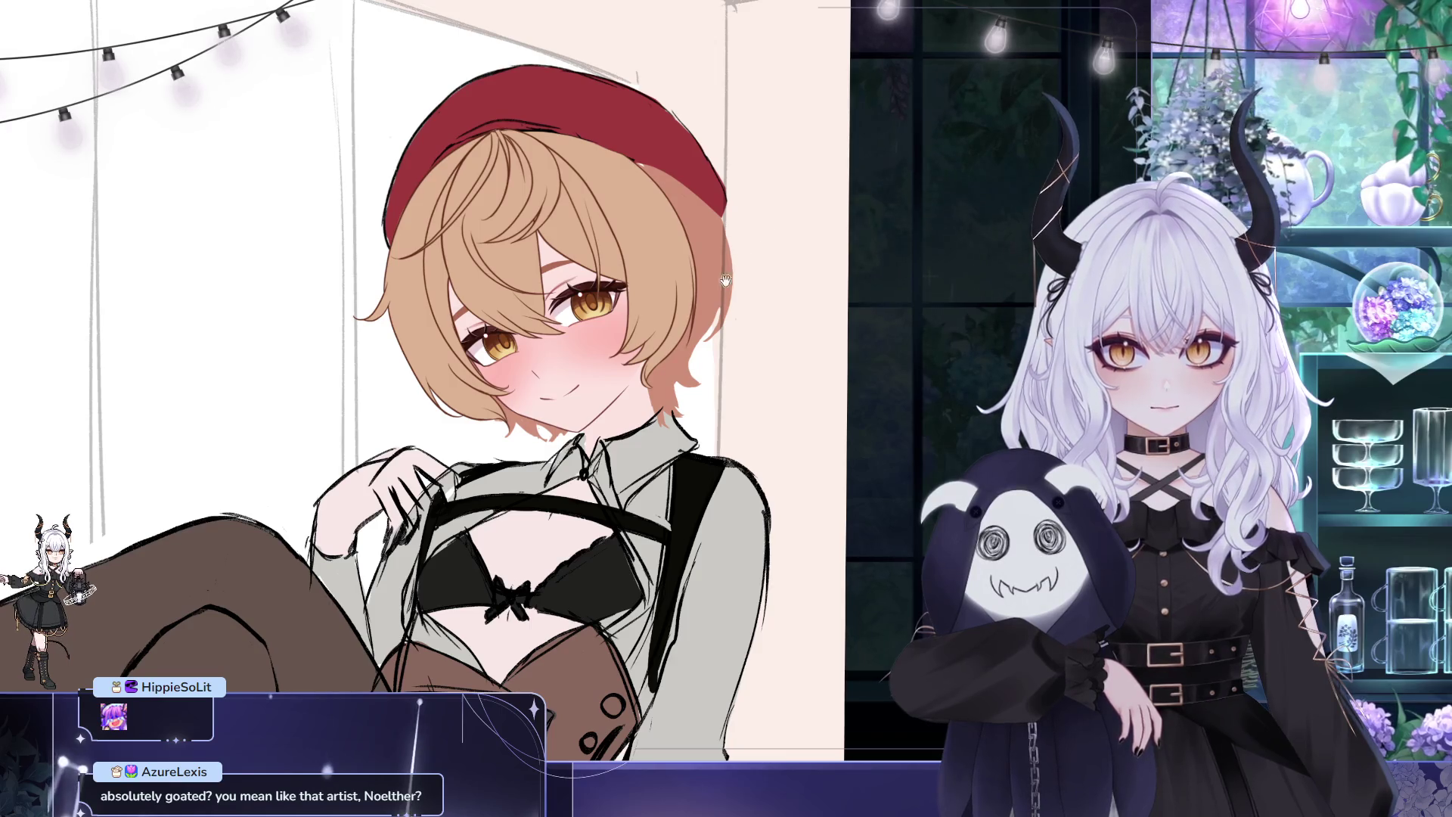
left_click_drag(724, 280, 718, 299)
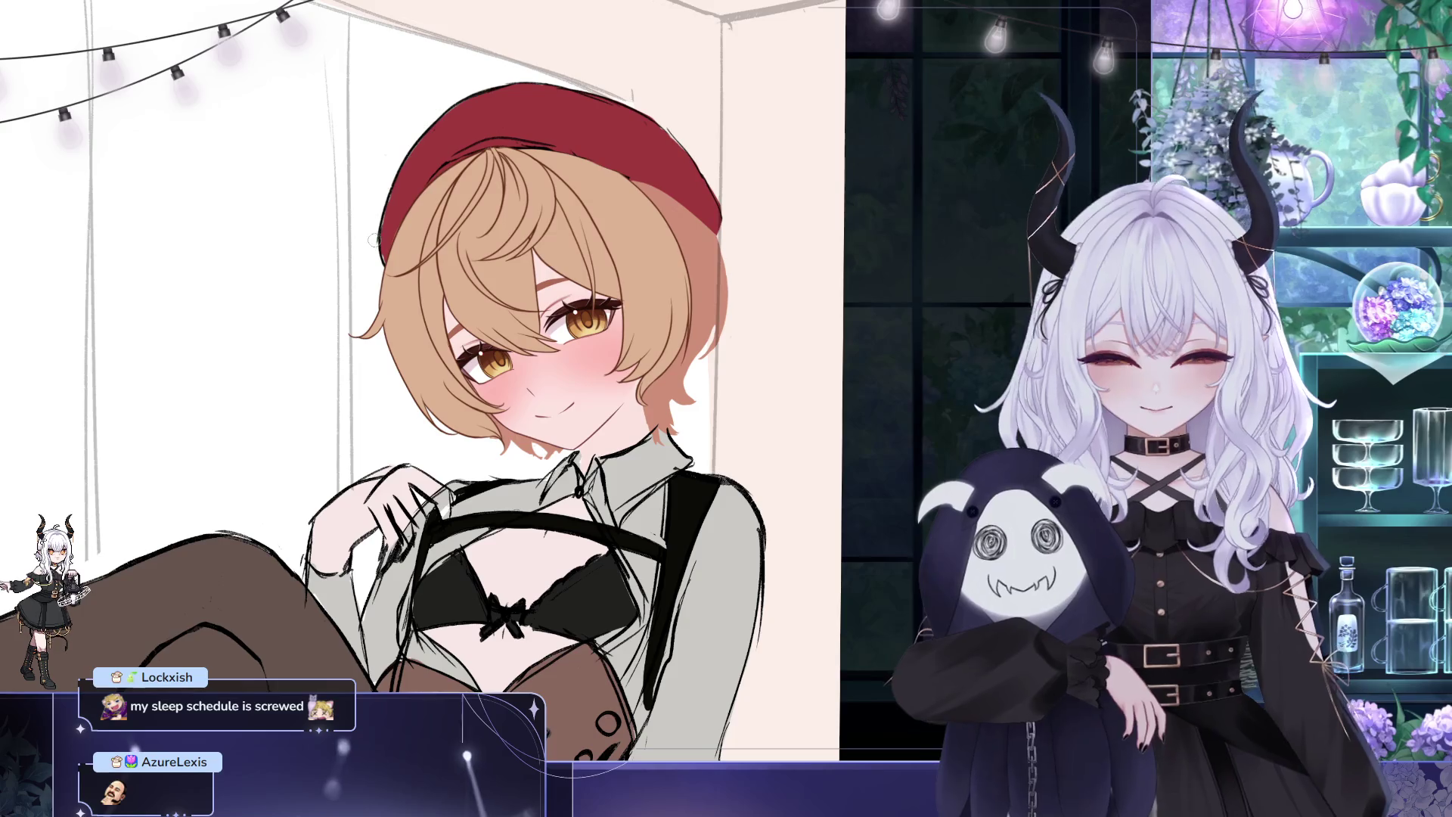
scroll(314, 122, "down", 1)
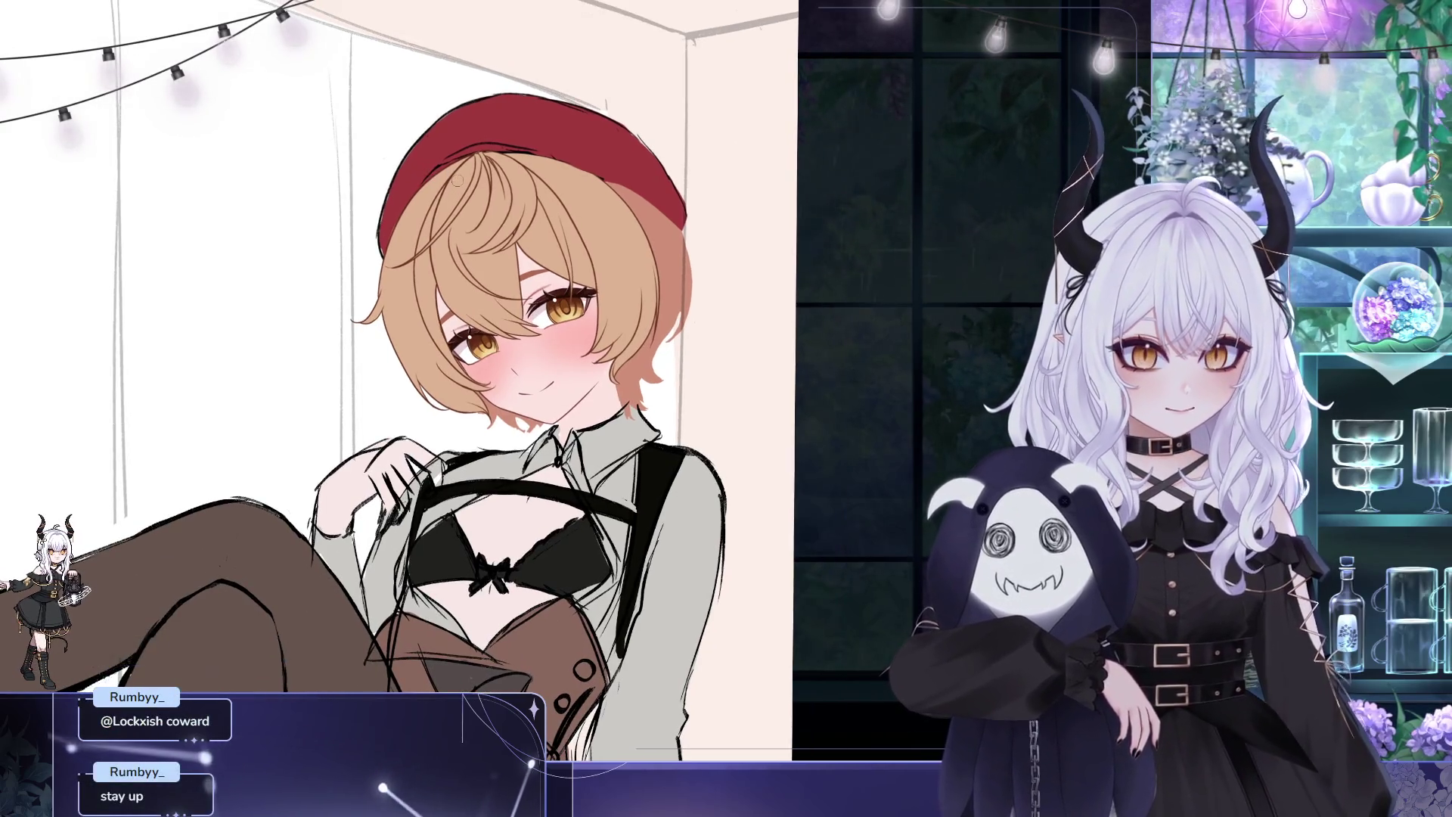
left_click_drag(457, 177, 452, 220)
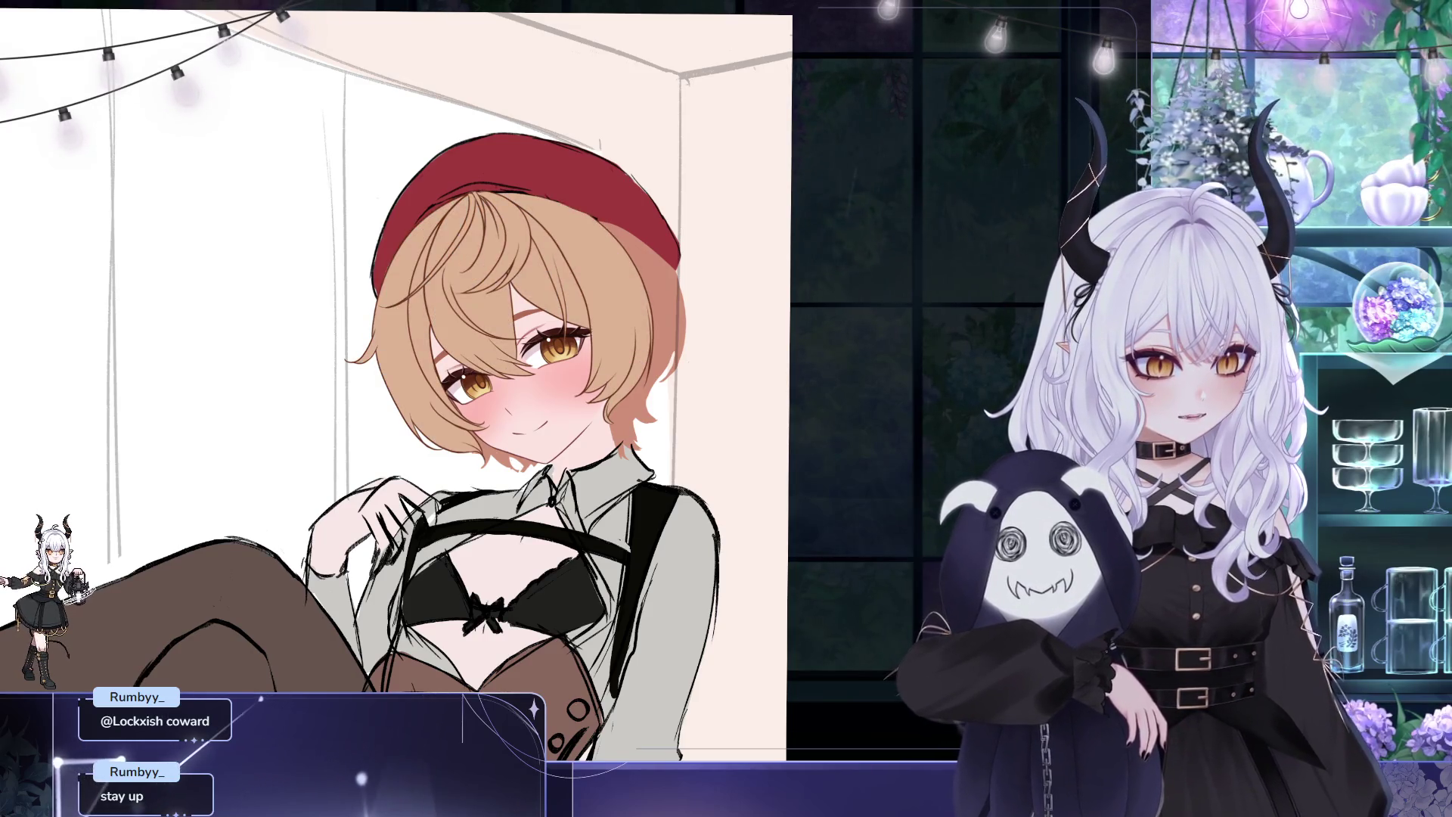
scroll(619, 298, "up", 1)
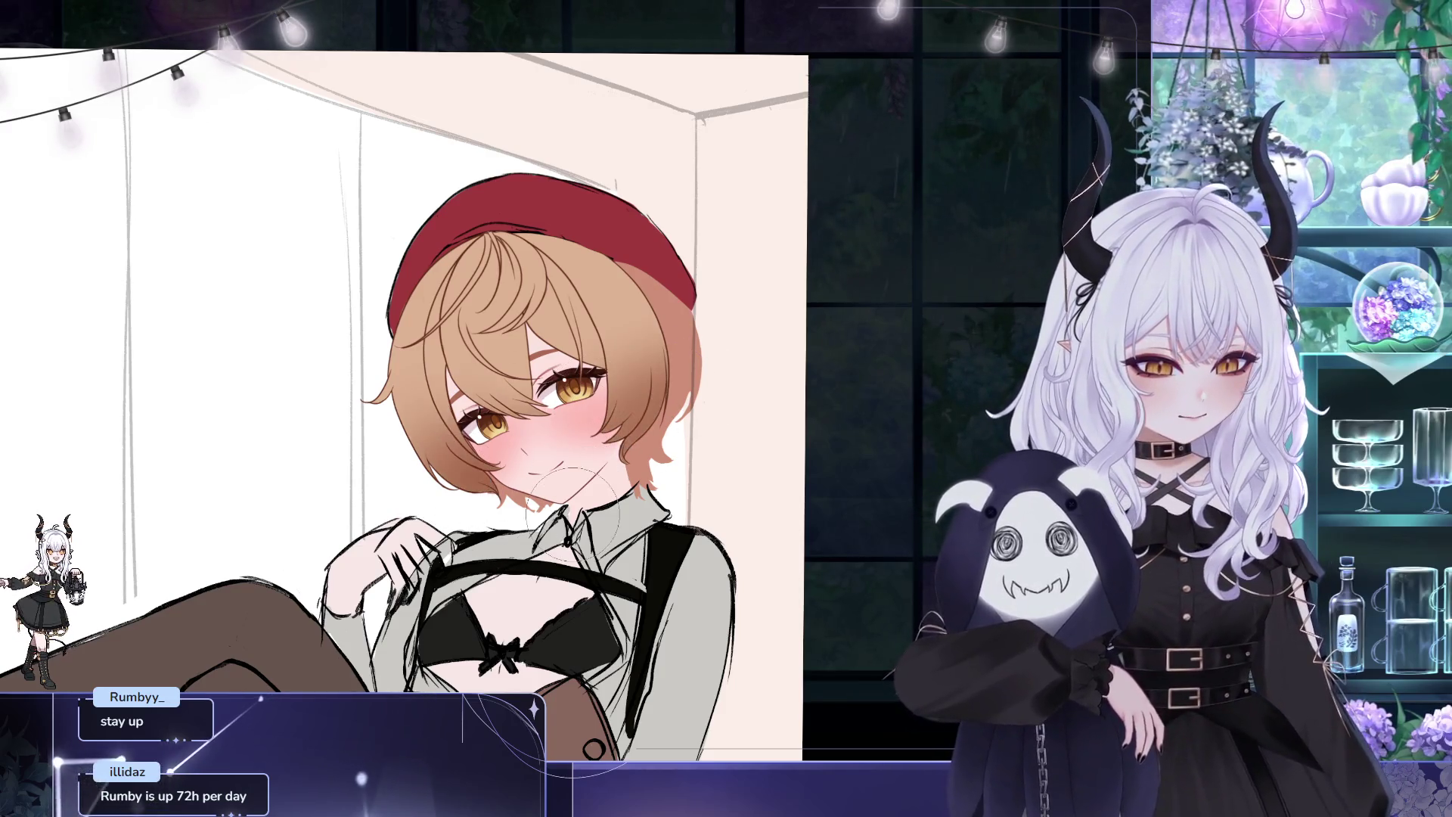
left_click_drag(753, 518, 782, 450)
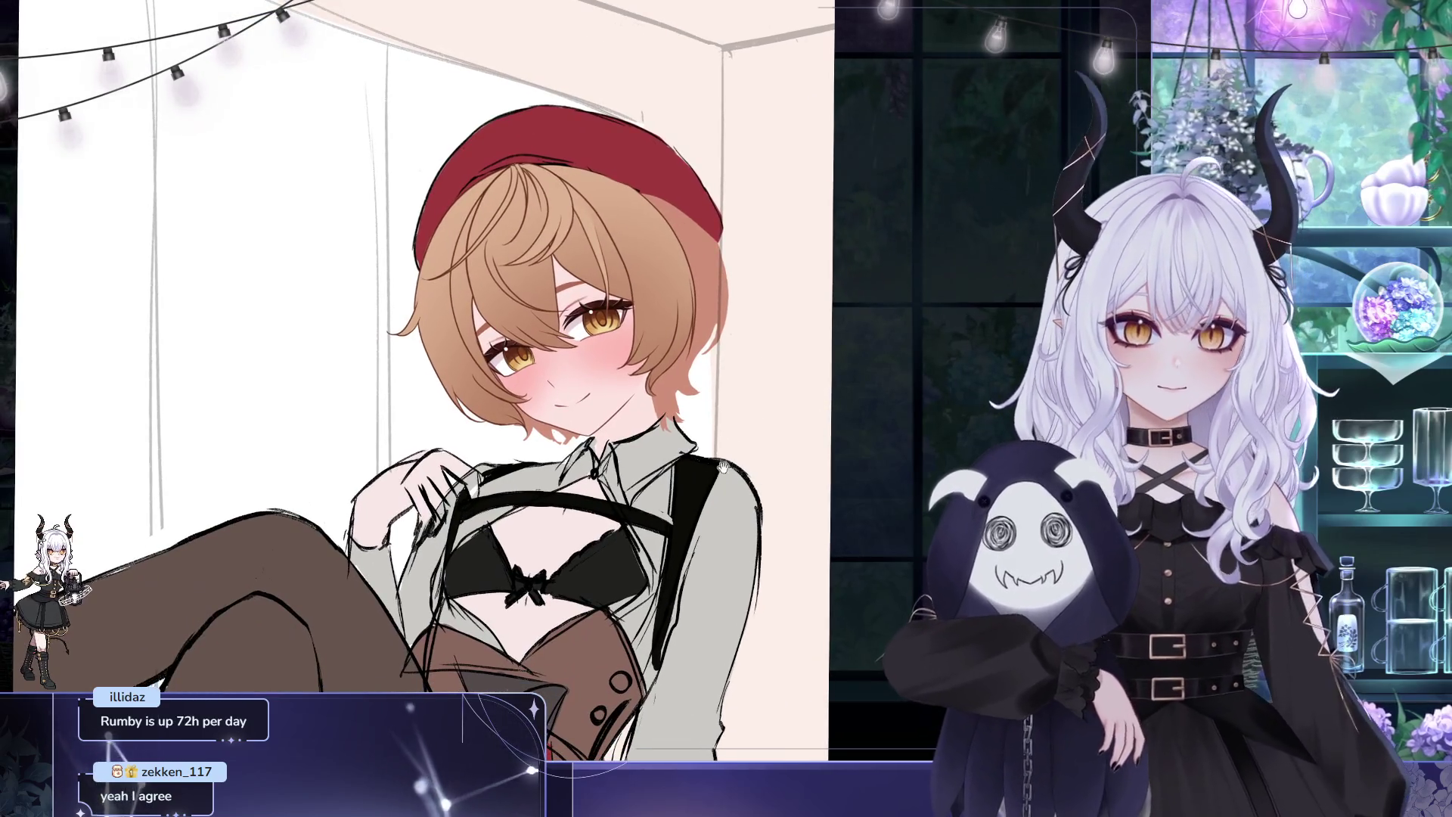
scroll(417, 381, "up", 1)
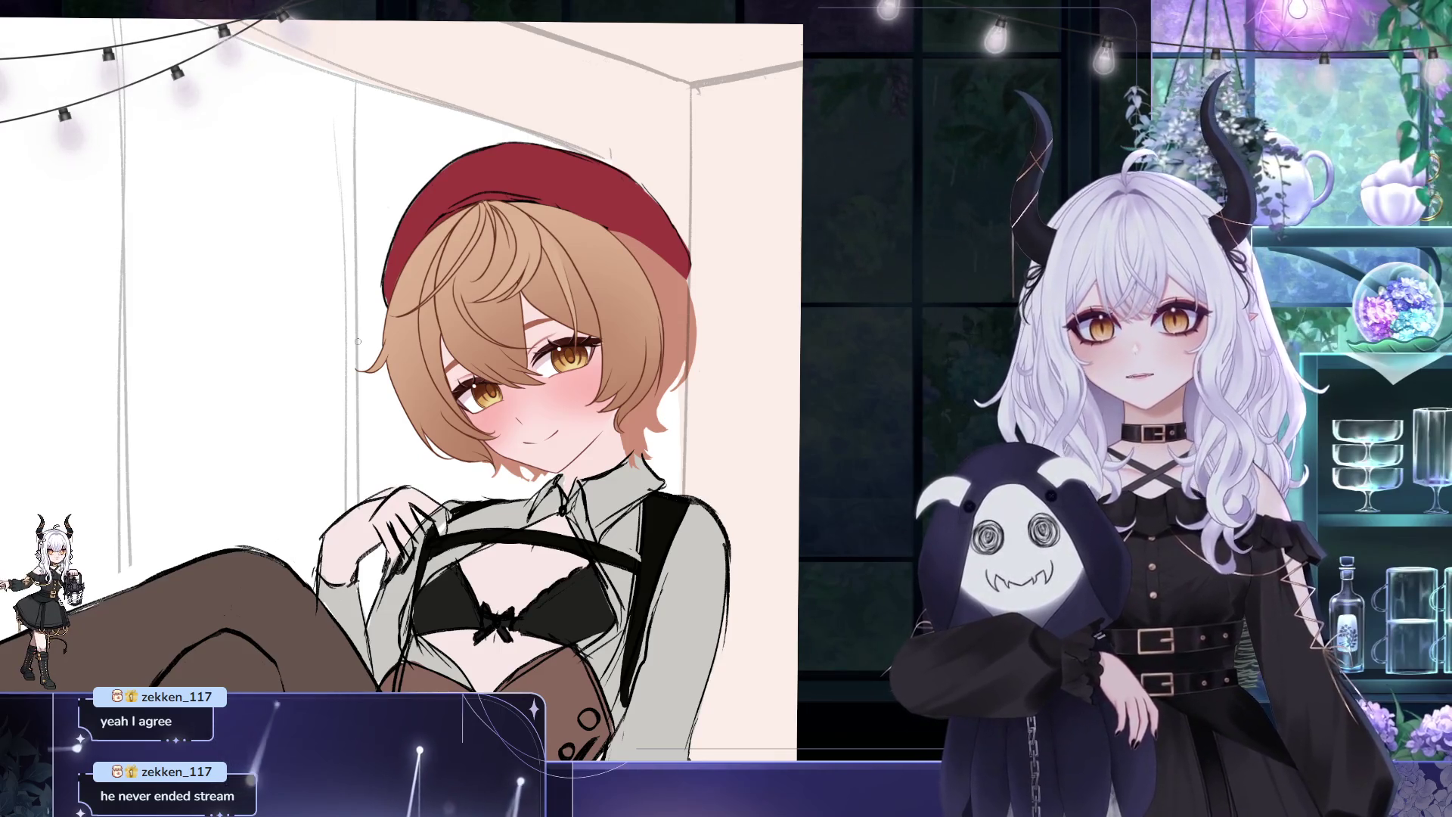
left_click_drag(358, 341, 335, 246)
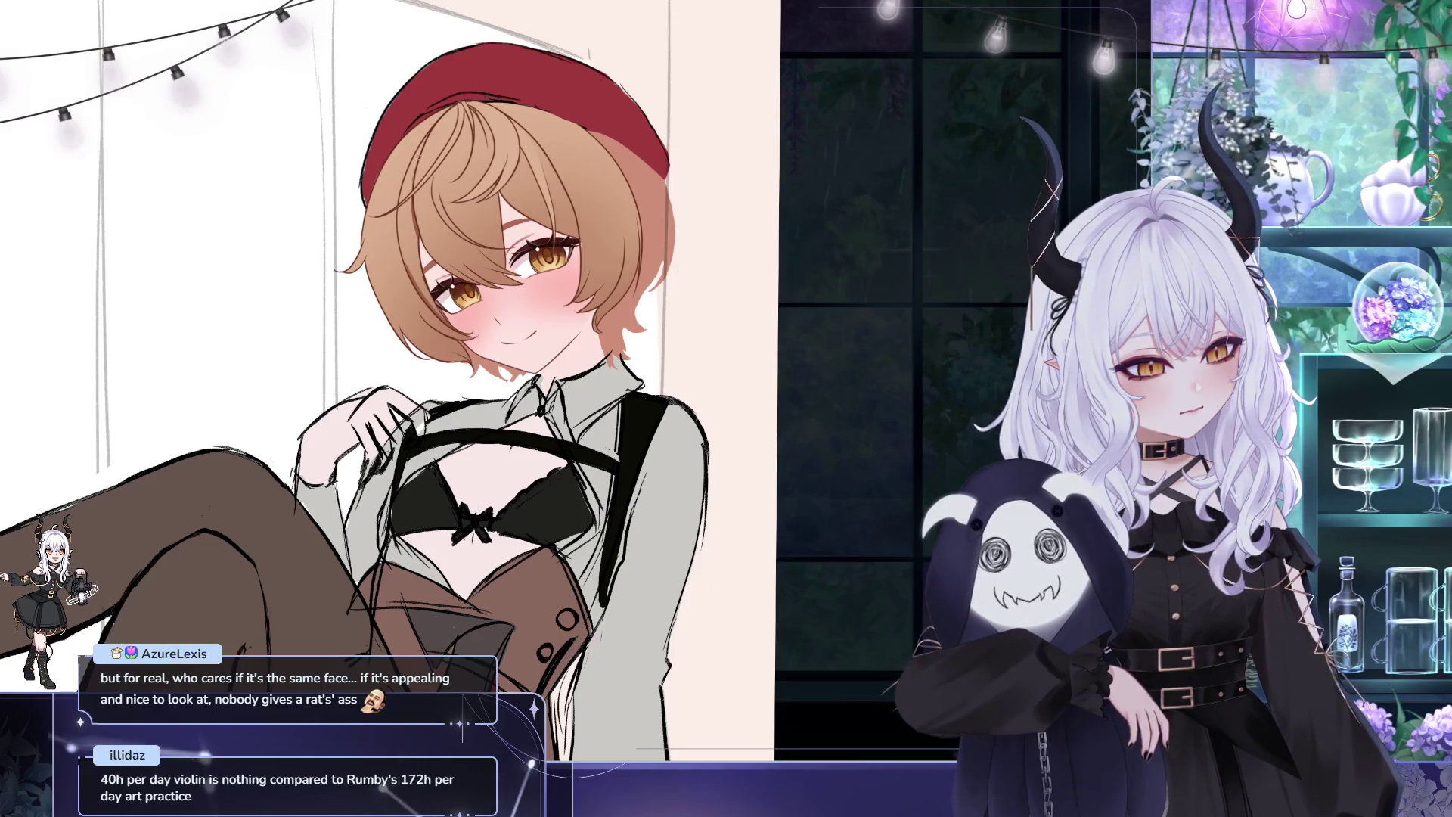
mouse_move(512, 214)
left_mouse_down()
mouse_move(516, 233)
mouse_move(373, 181)
left_mouse_up()
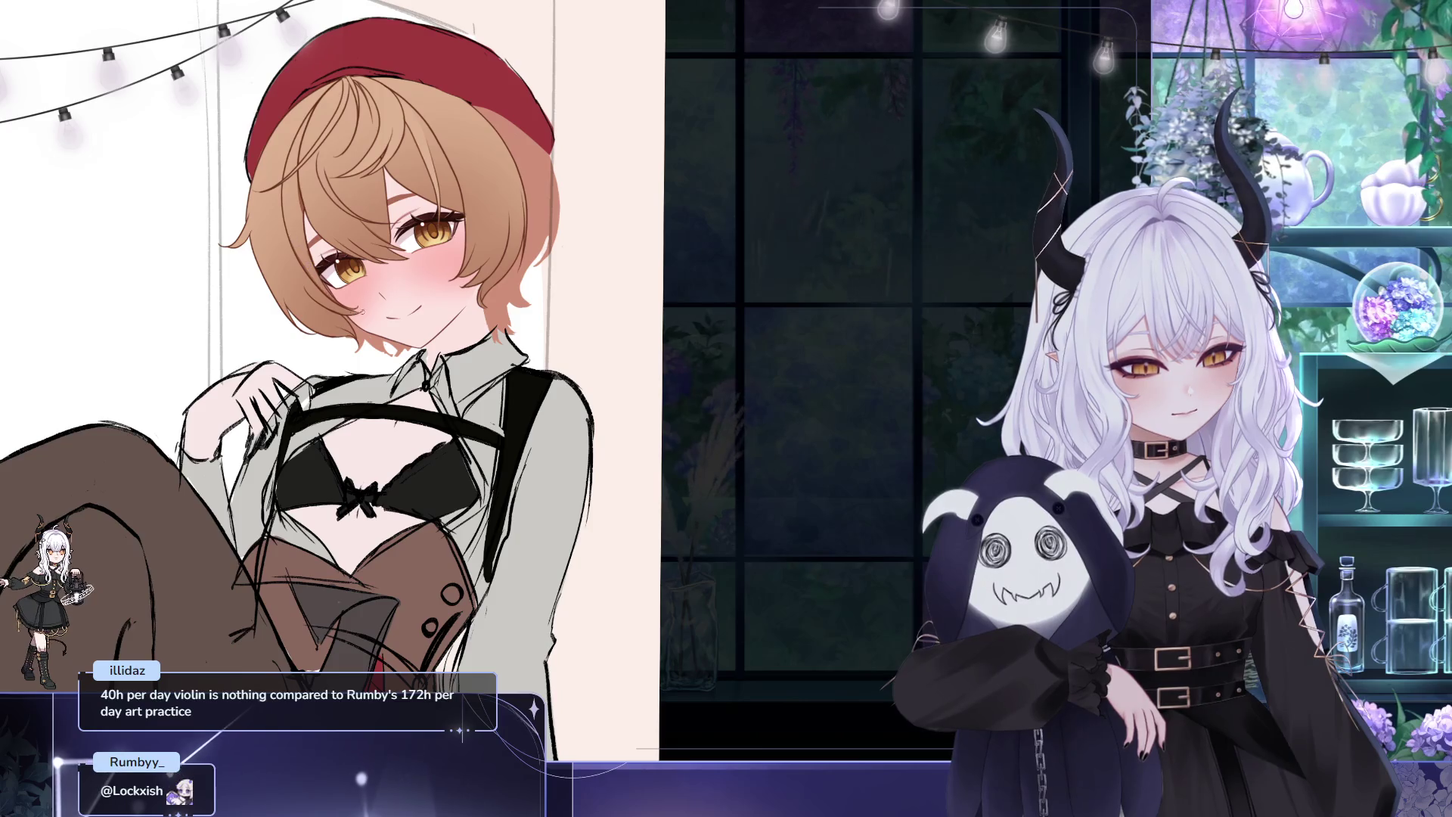
left_click_drag(300, 205, 387, 304)
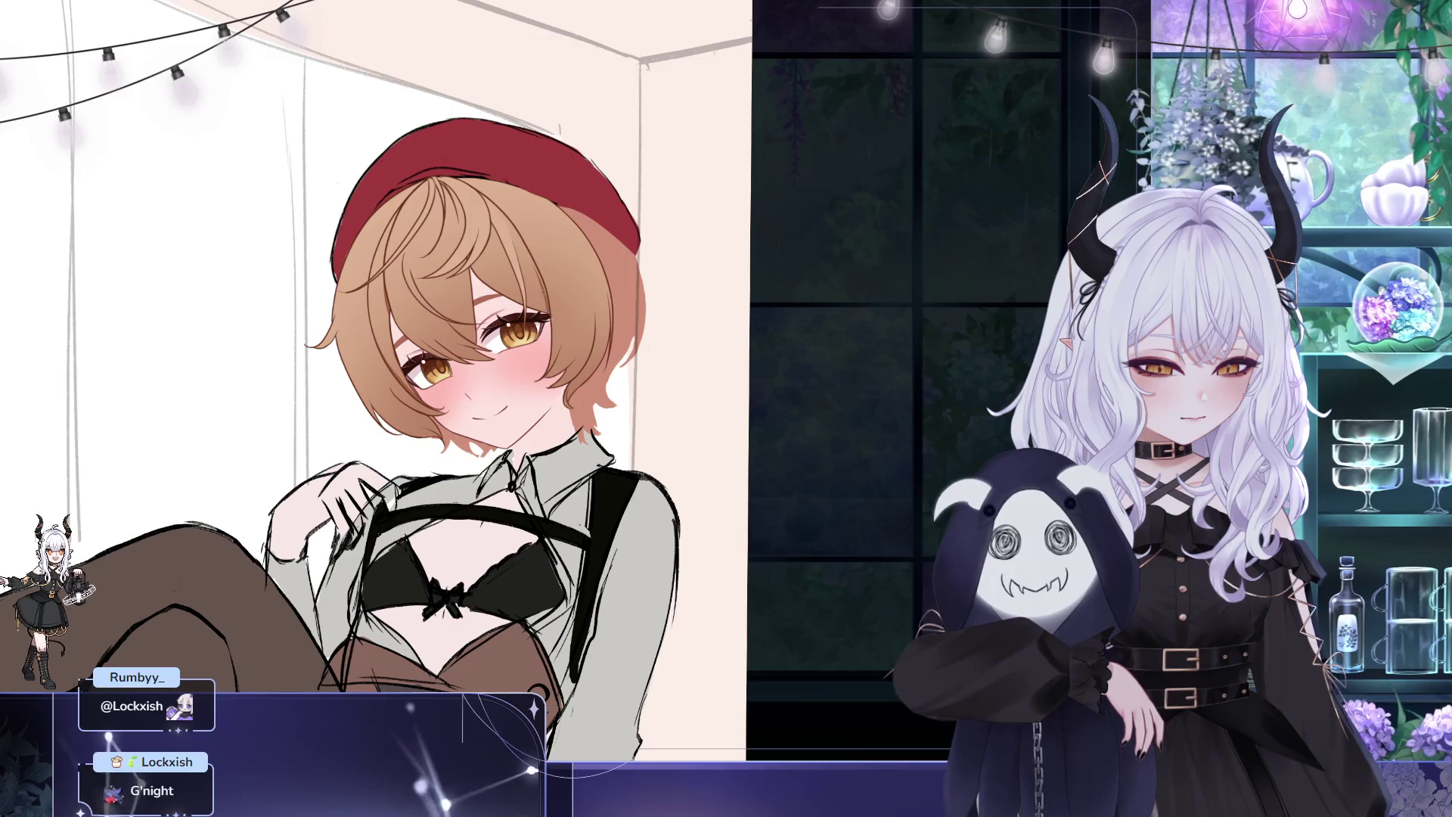
scroll(381, 381, "up", 1)
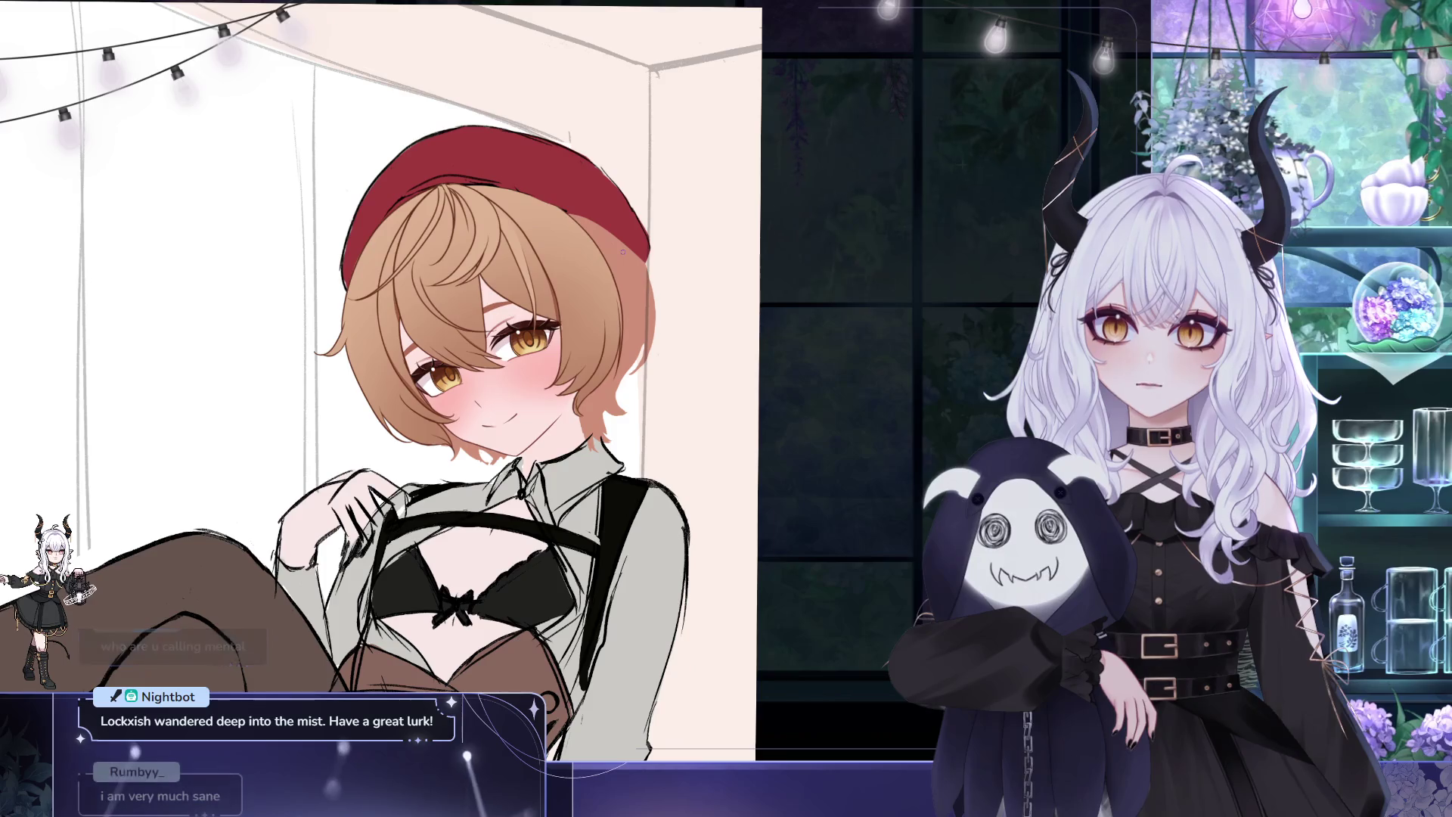
mouse_move(622, 252)
left_mouse_down()
mouse_move(454, 177)
mouse_move(451, 149)
left_mouse_up()
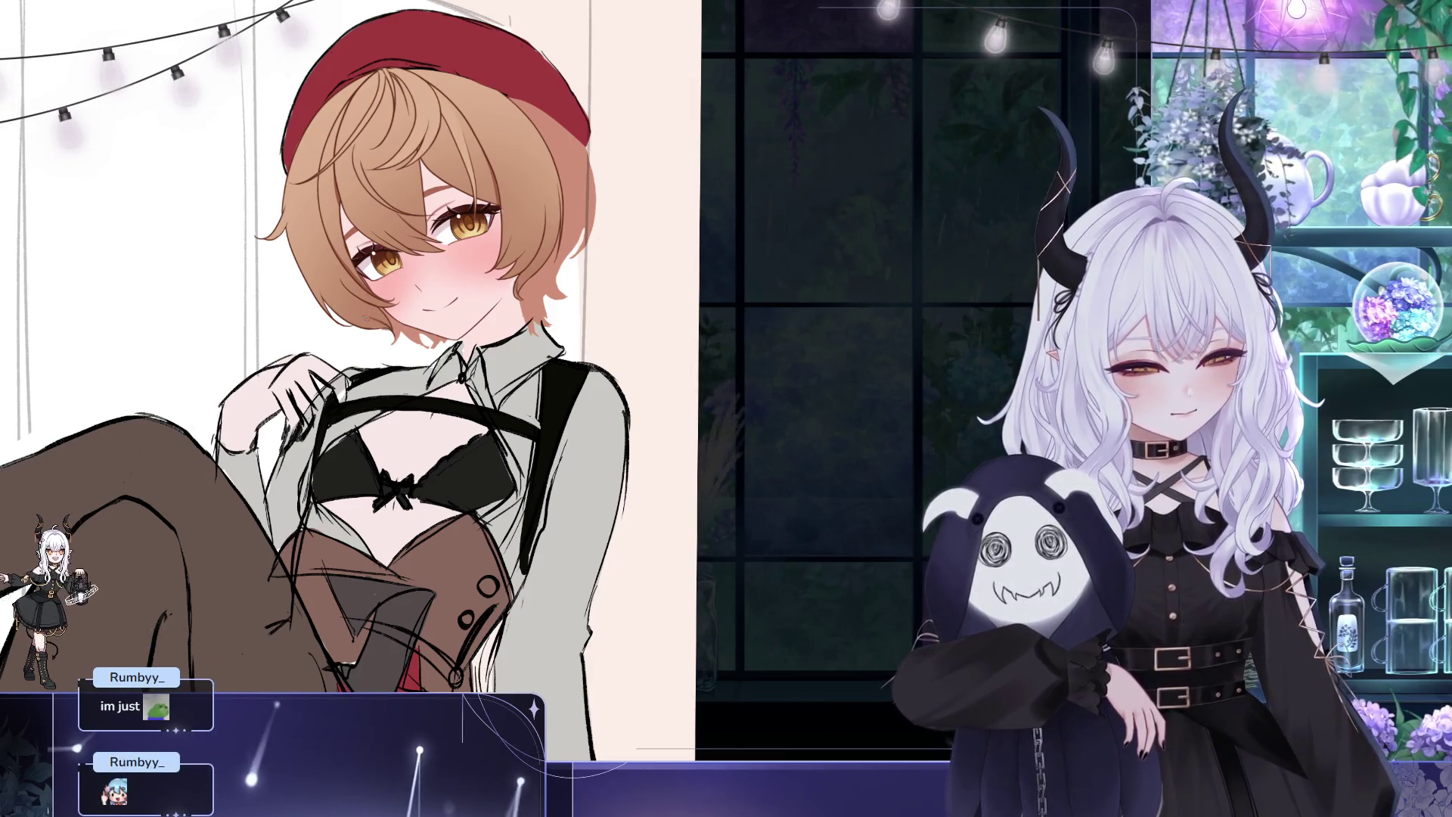
left_click_drag(524, 304, 565, 346)
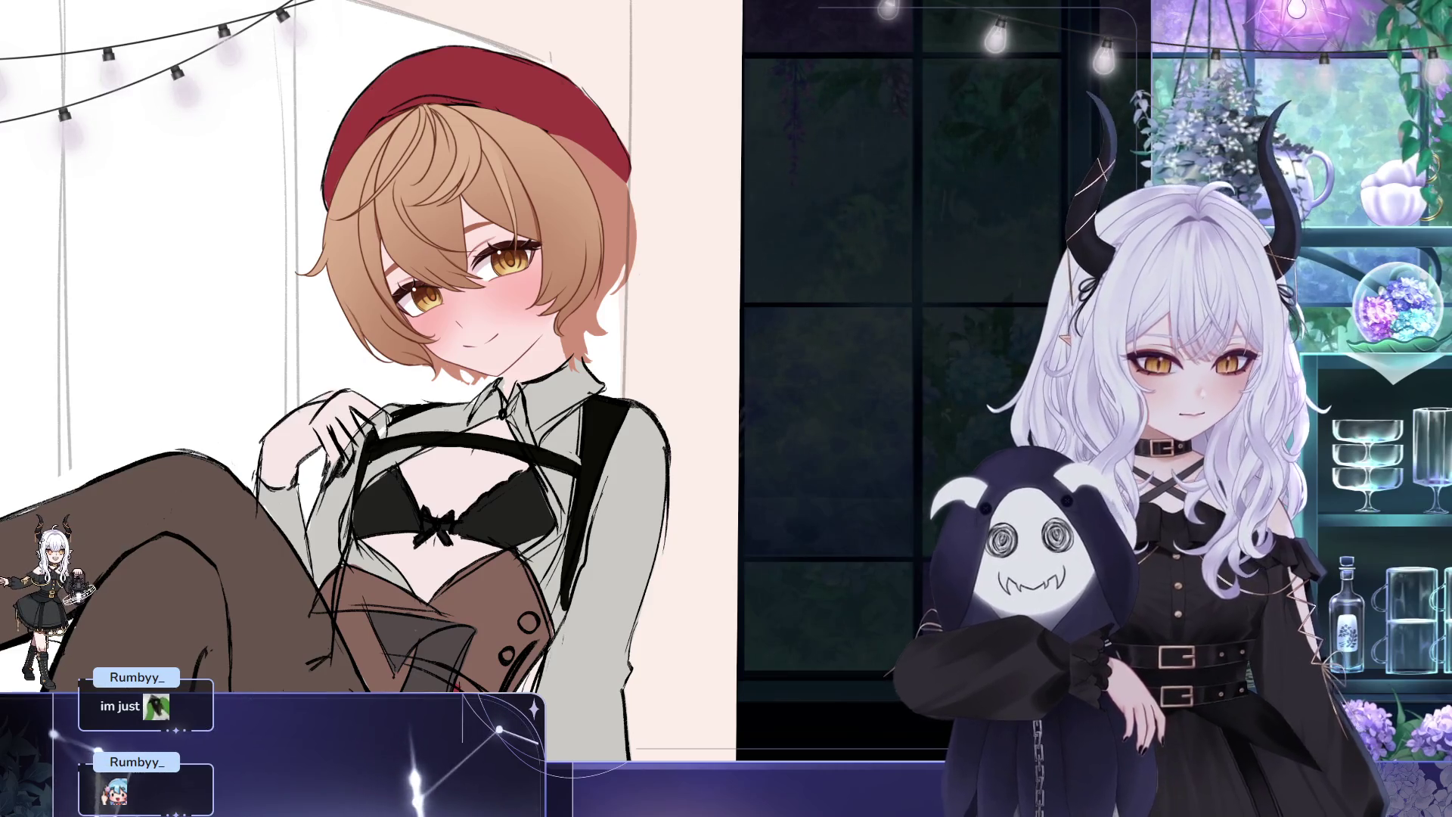
left_click_drag(615, 224, 598, 227)
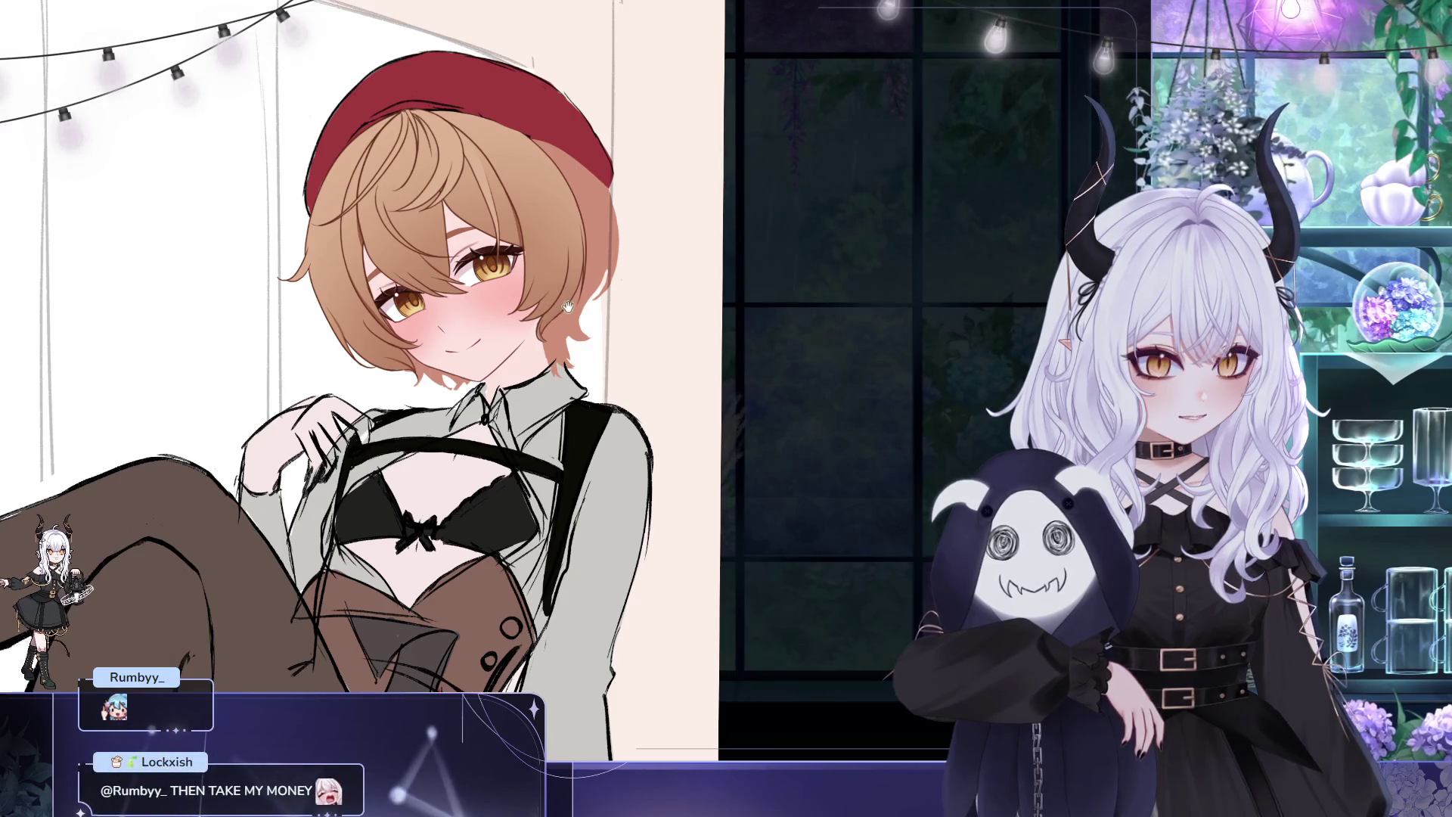
left_click_drag(564, 304, 604, 350)
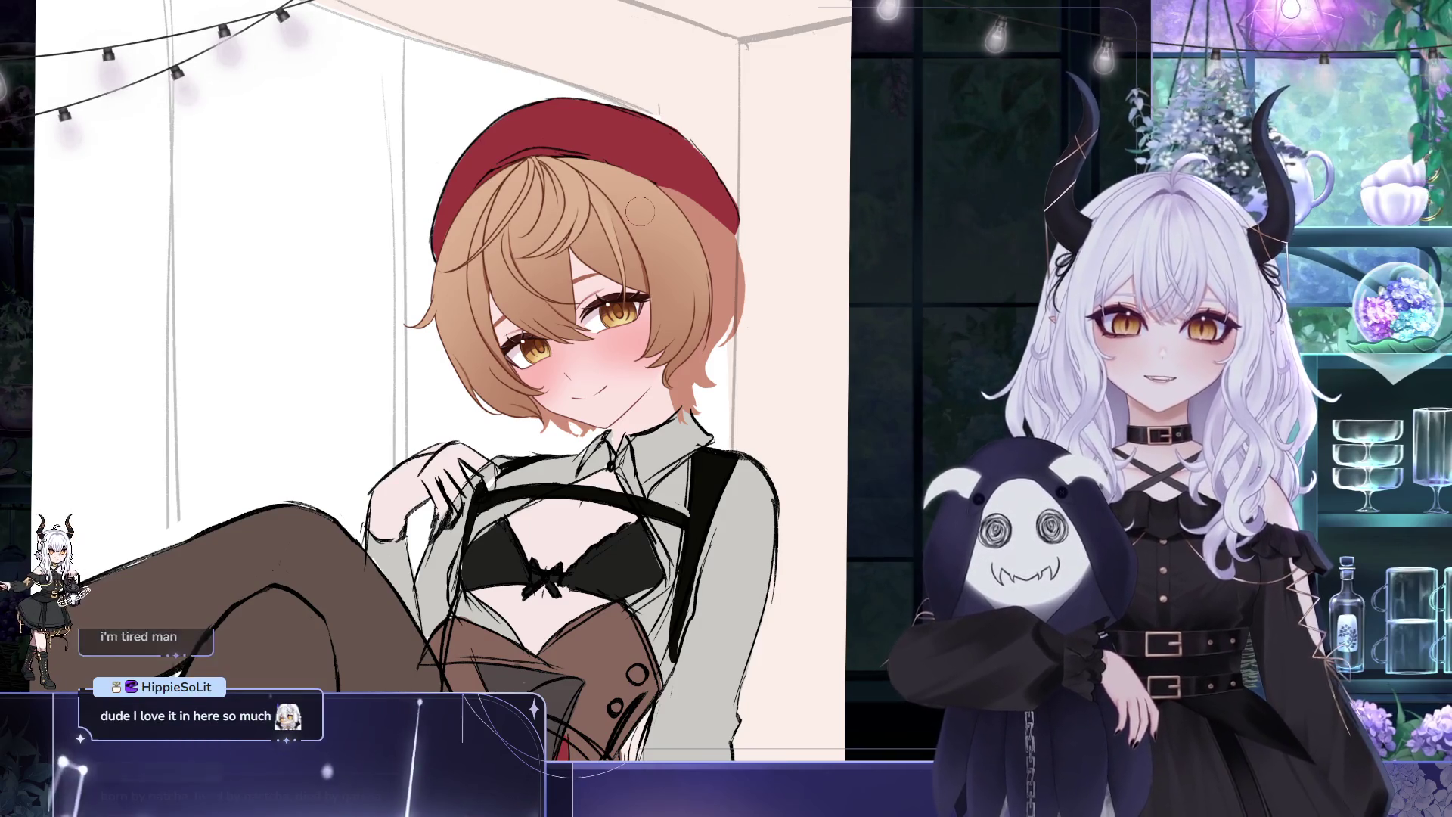
left_click_drag(637, 210, 800, 307)
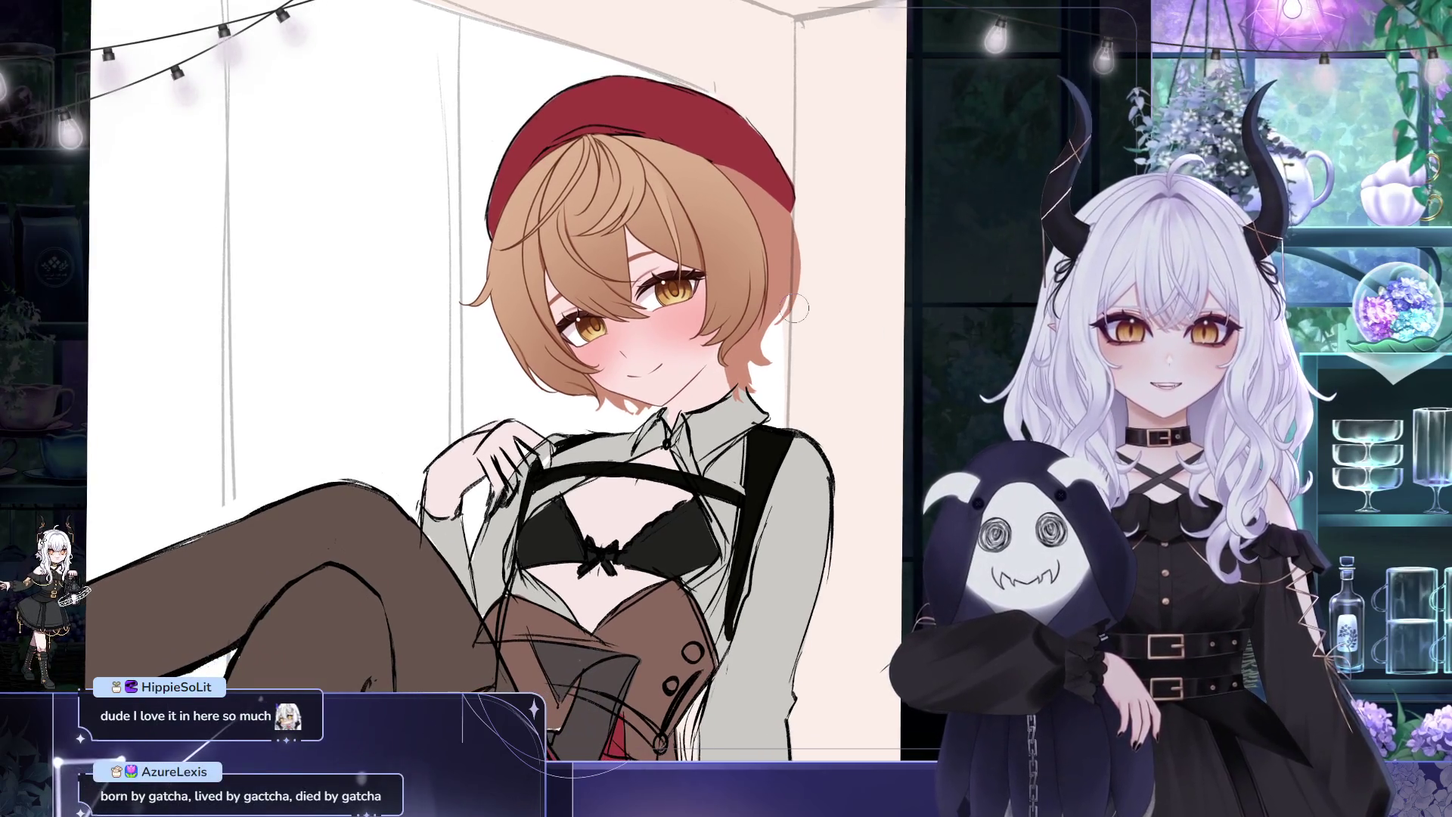
scroll(709, 318, "down", 3)
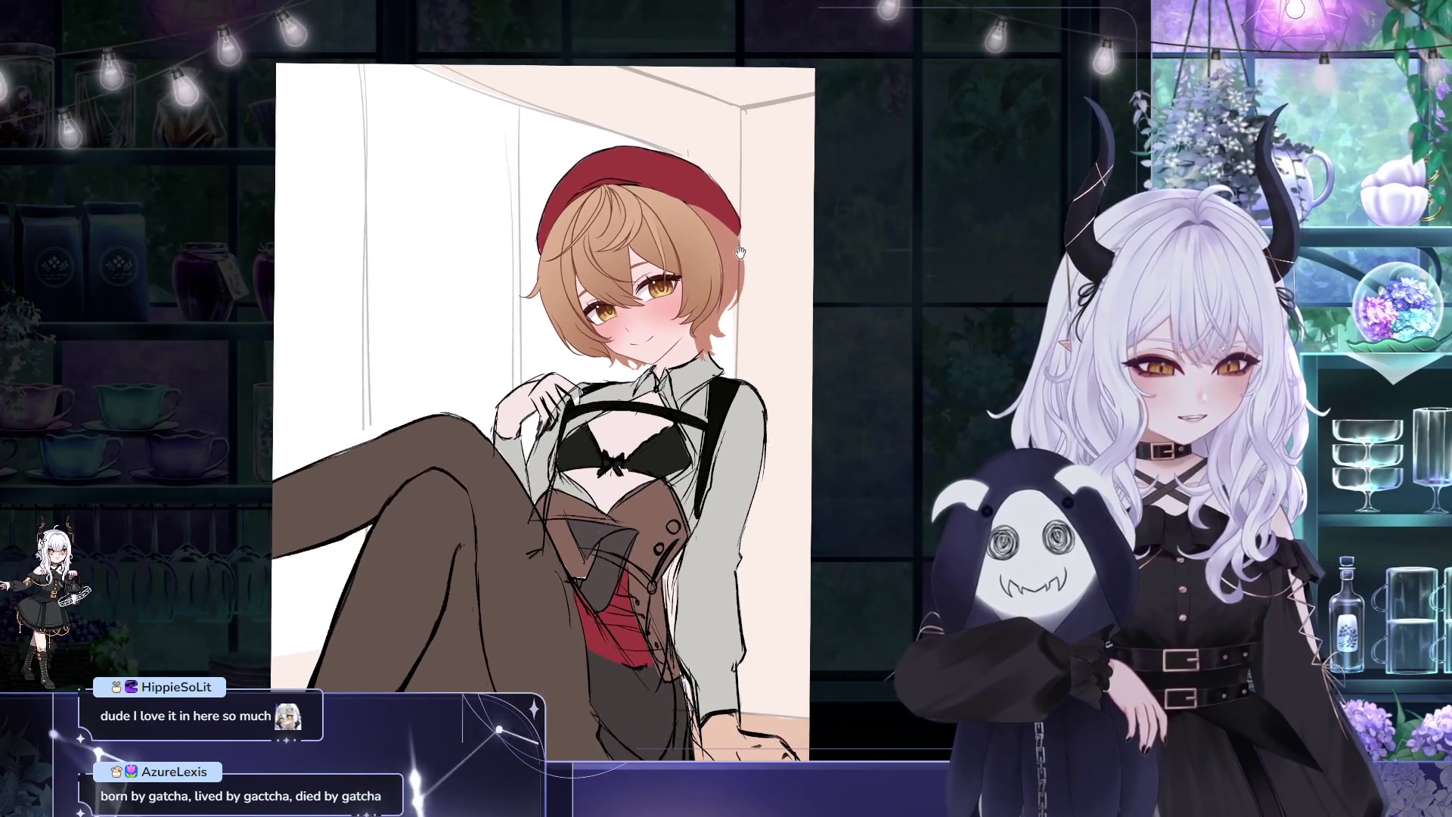
scroll(641, 168, "up", 5)
scroll(640, 168, "up", 1)
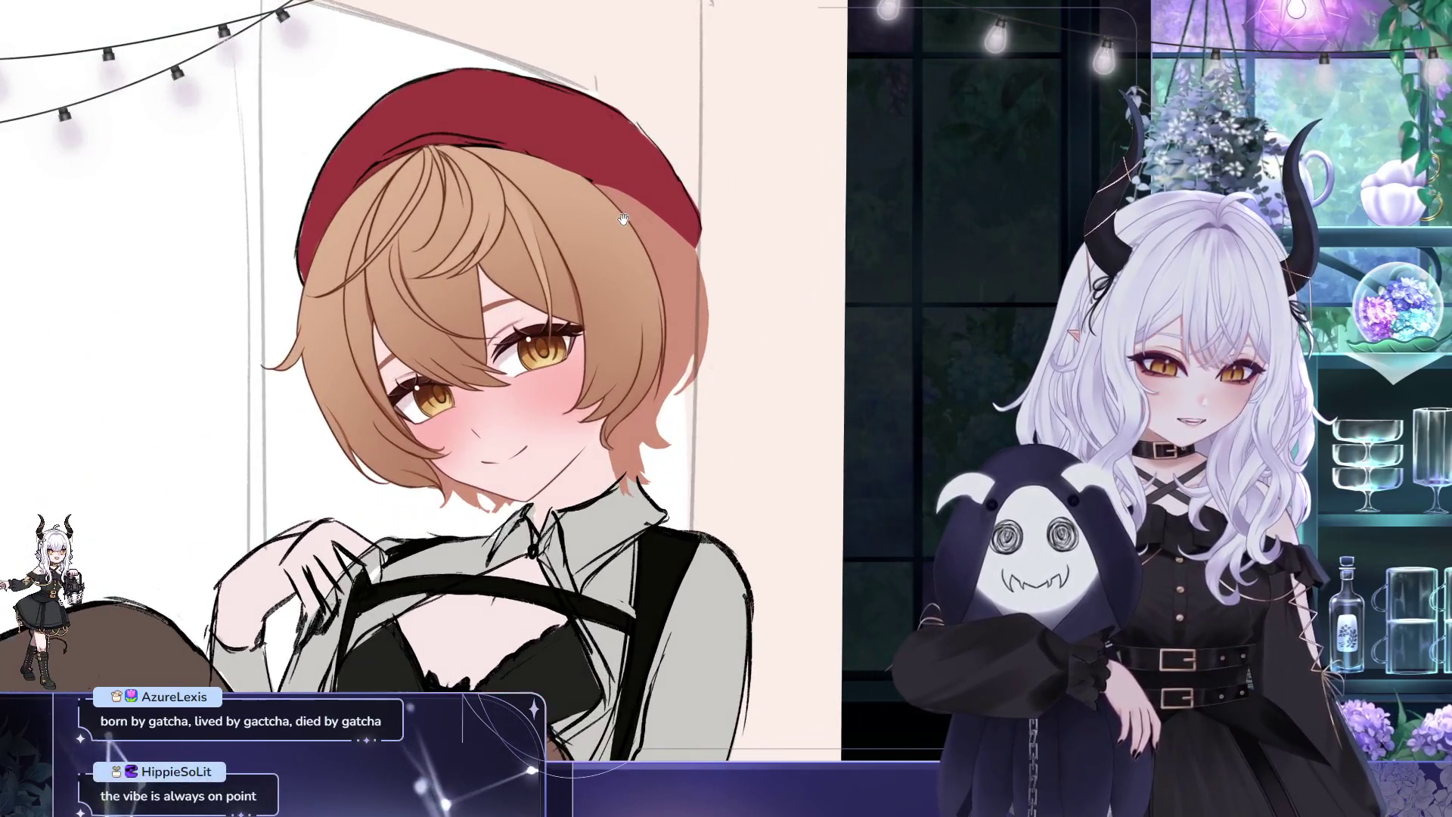
scroll(609, 201, "up", 1)
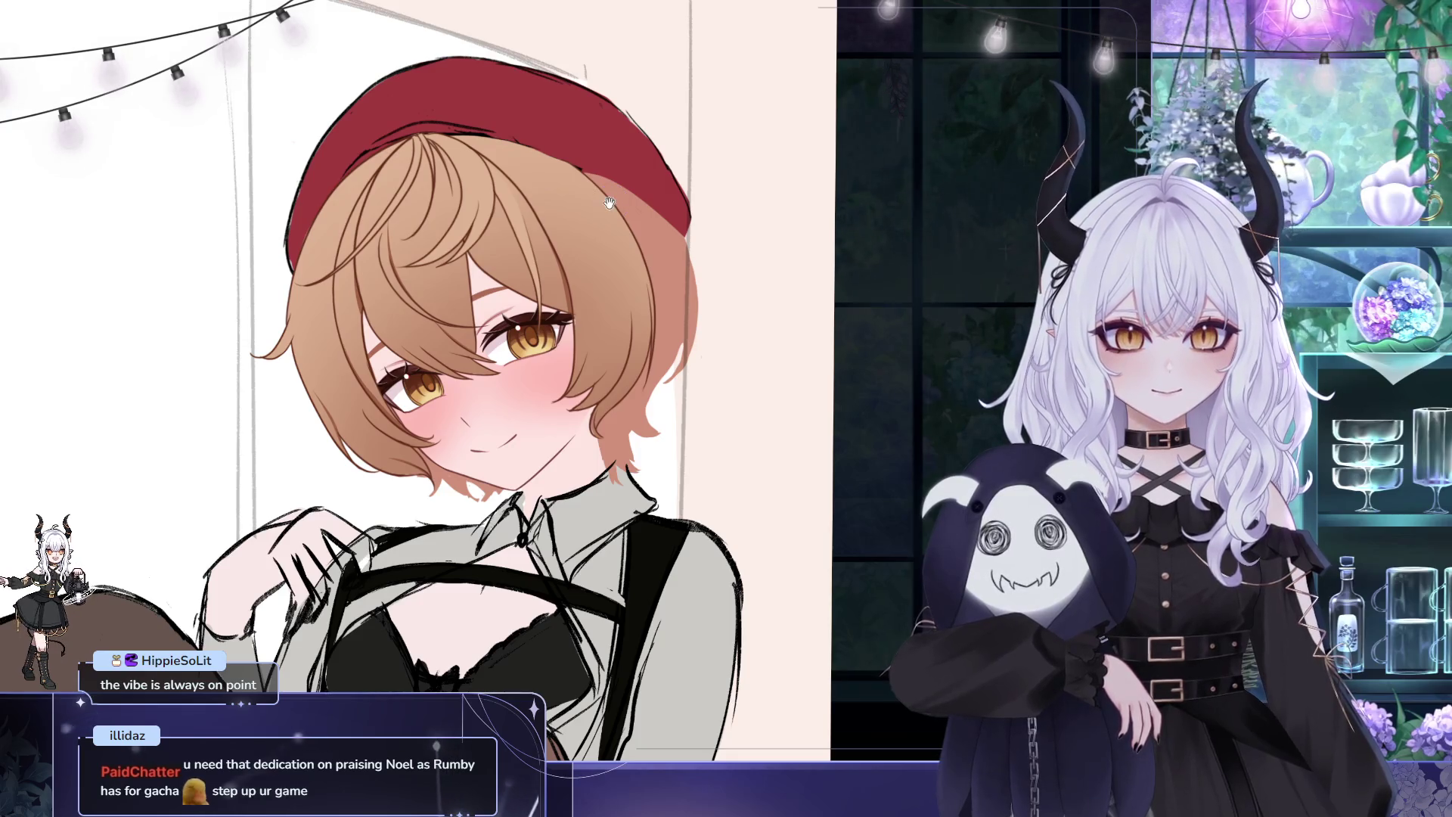
left_click_drag(748, 359, 778, 360)
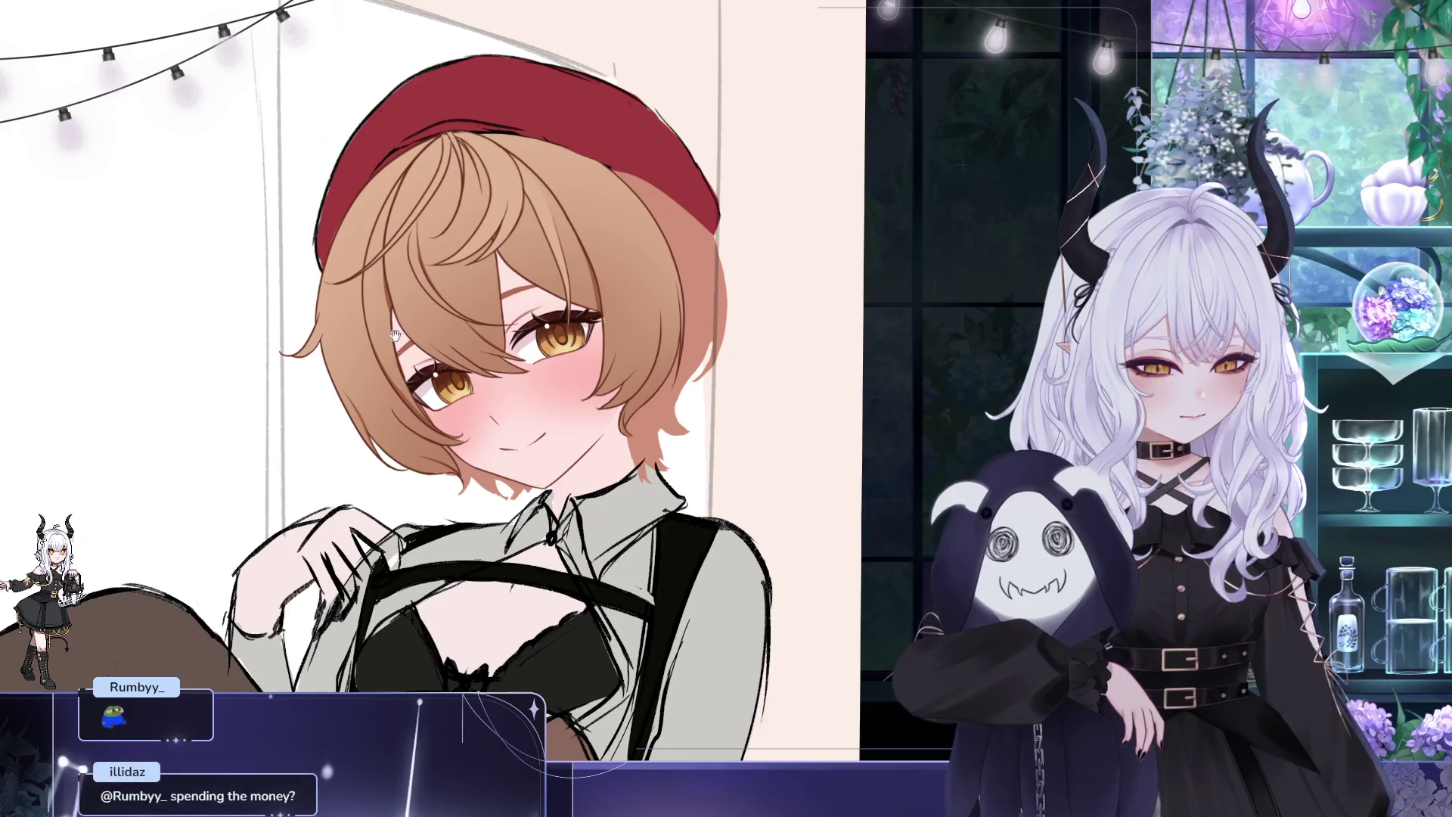
left_click_drag(513, 285, 375, 146)
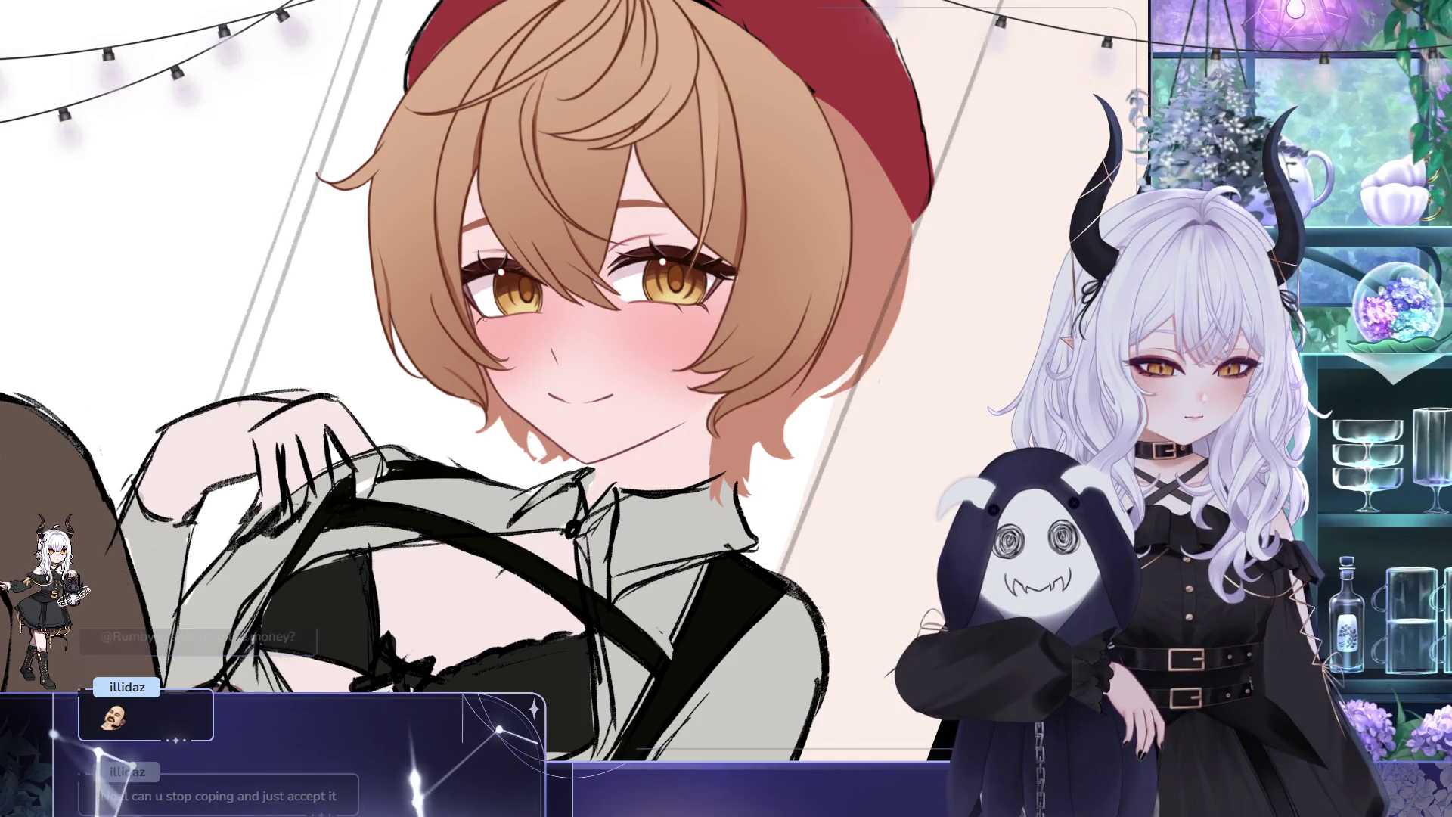
left_click_drag(484, 317, 472, 359)
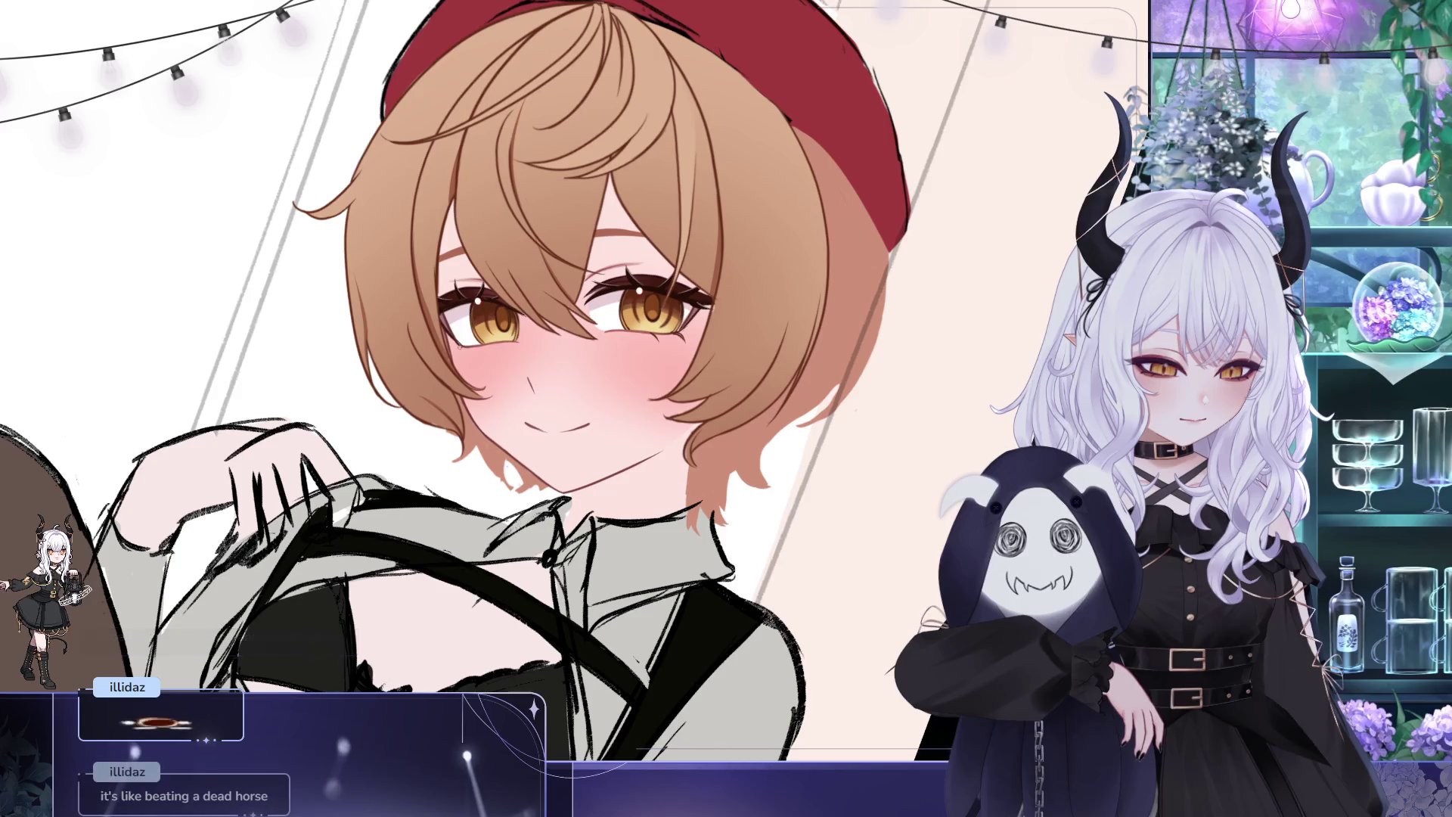
left_click_drag(501, 370, 503, 387)
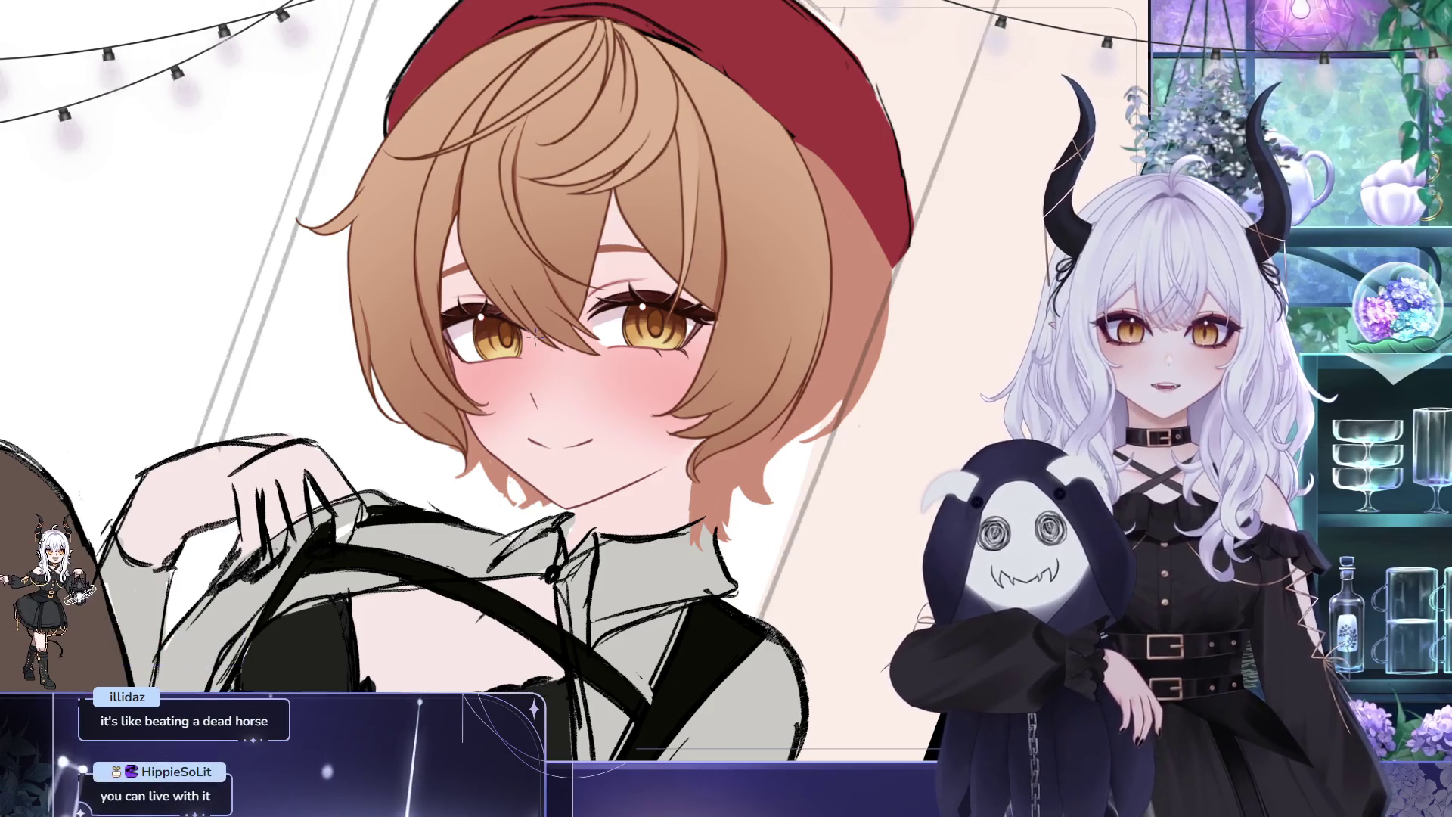
left_click_drag(539, 303, 577, 286)
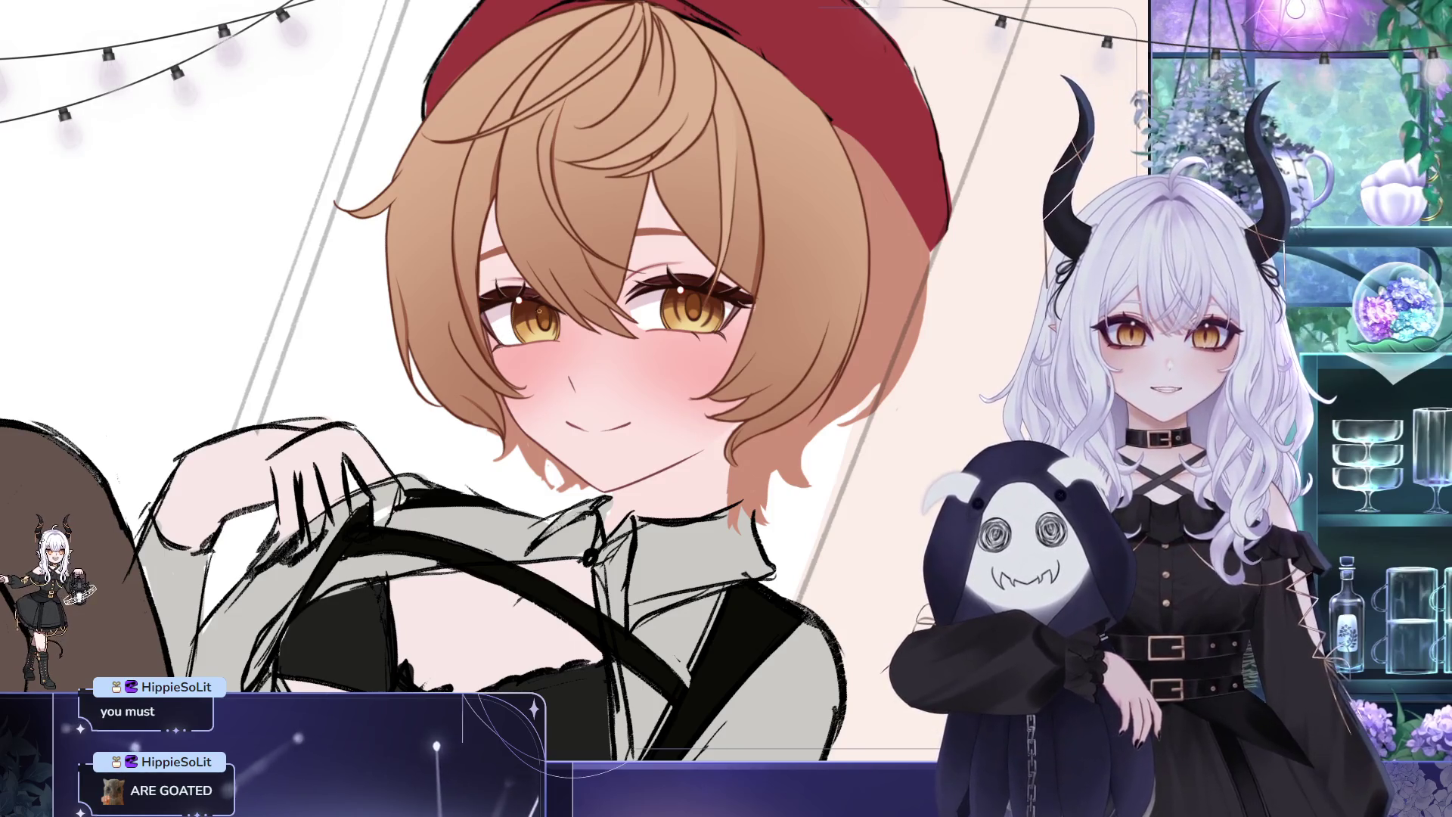
scroll(516, 381, "right", 1)
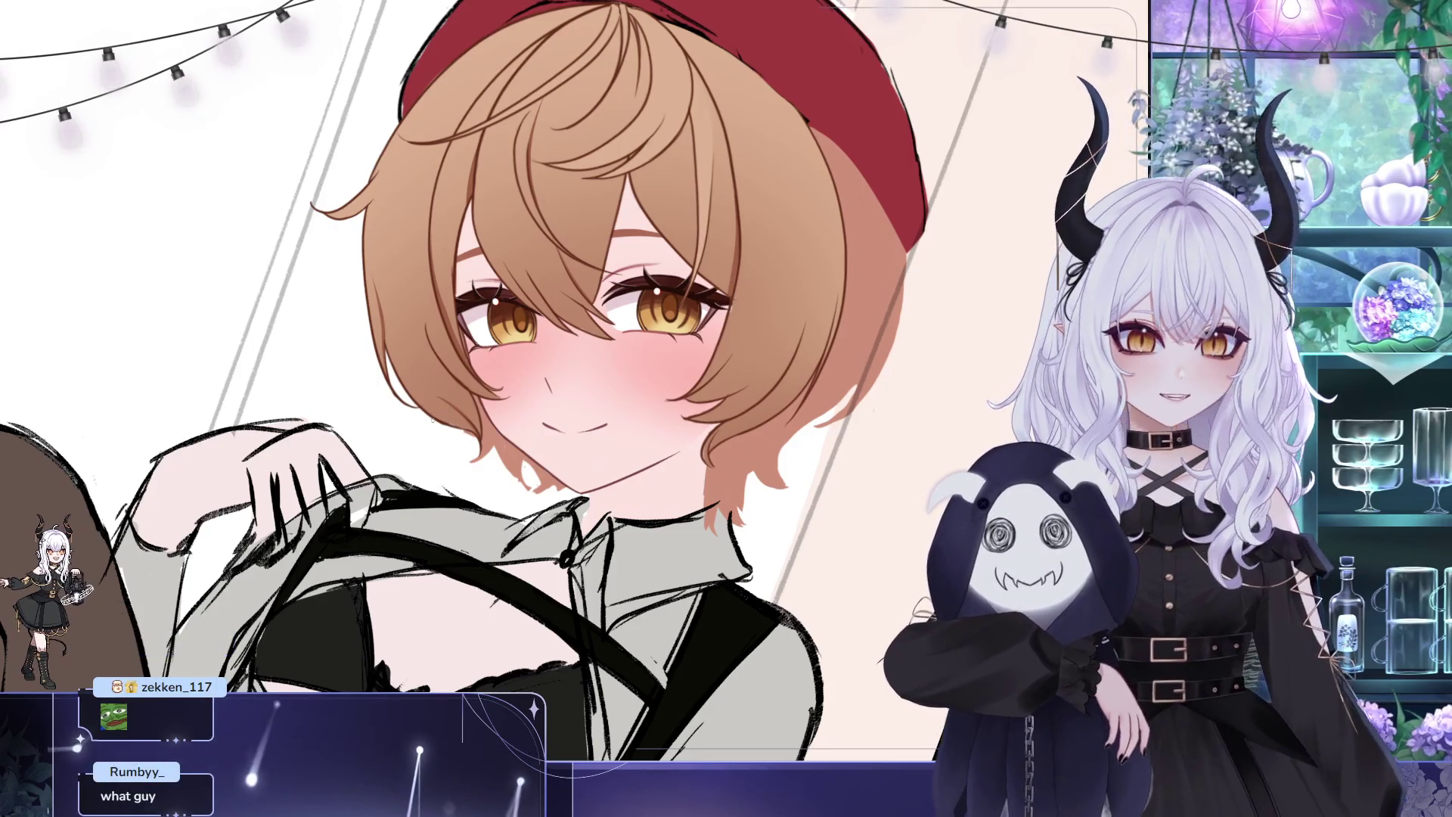
scroll(497, 382, "right", 1)
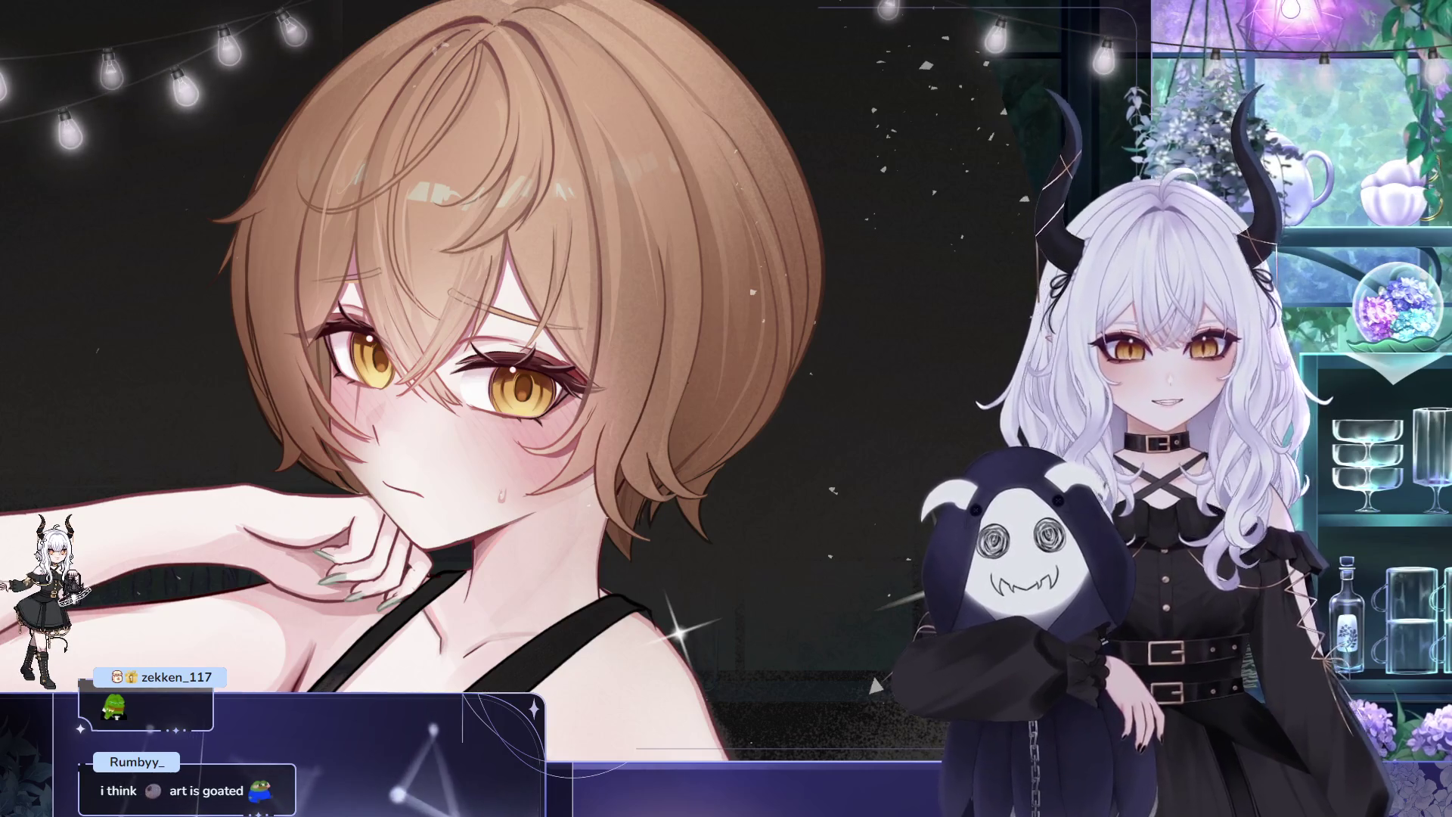
Switch back to the beret girl illustration and pan to frame her face, tilting the view slightly
left_click(556, 348)
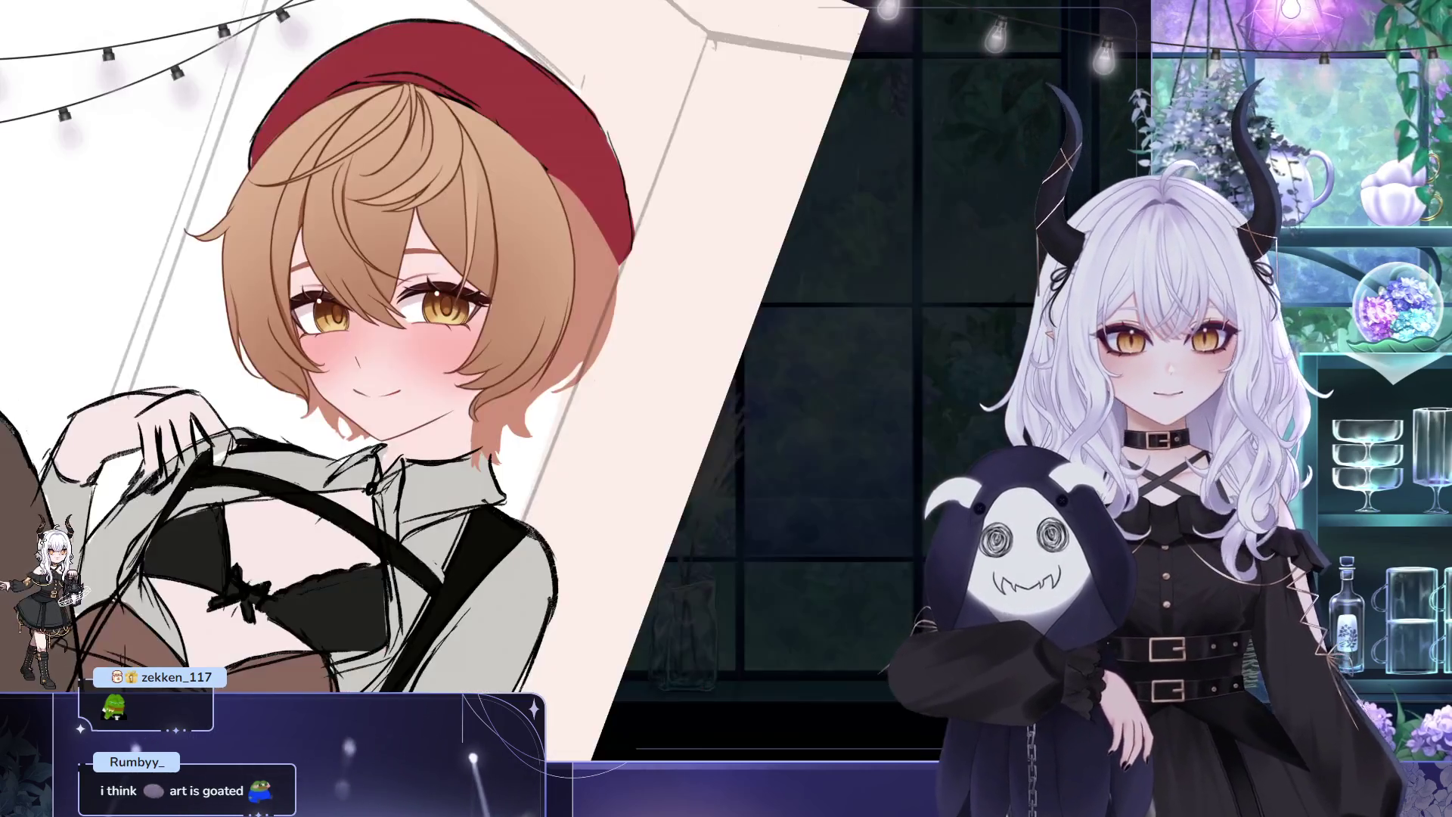
left_click_drag(534, 209, 454, 252)
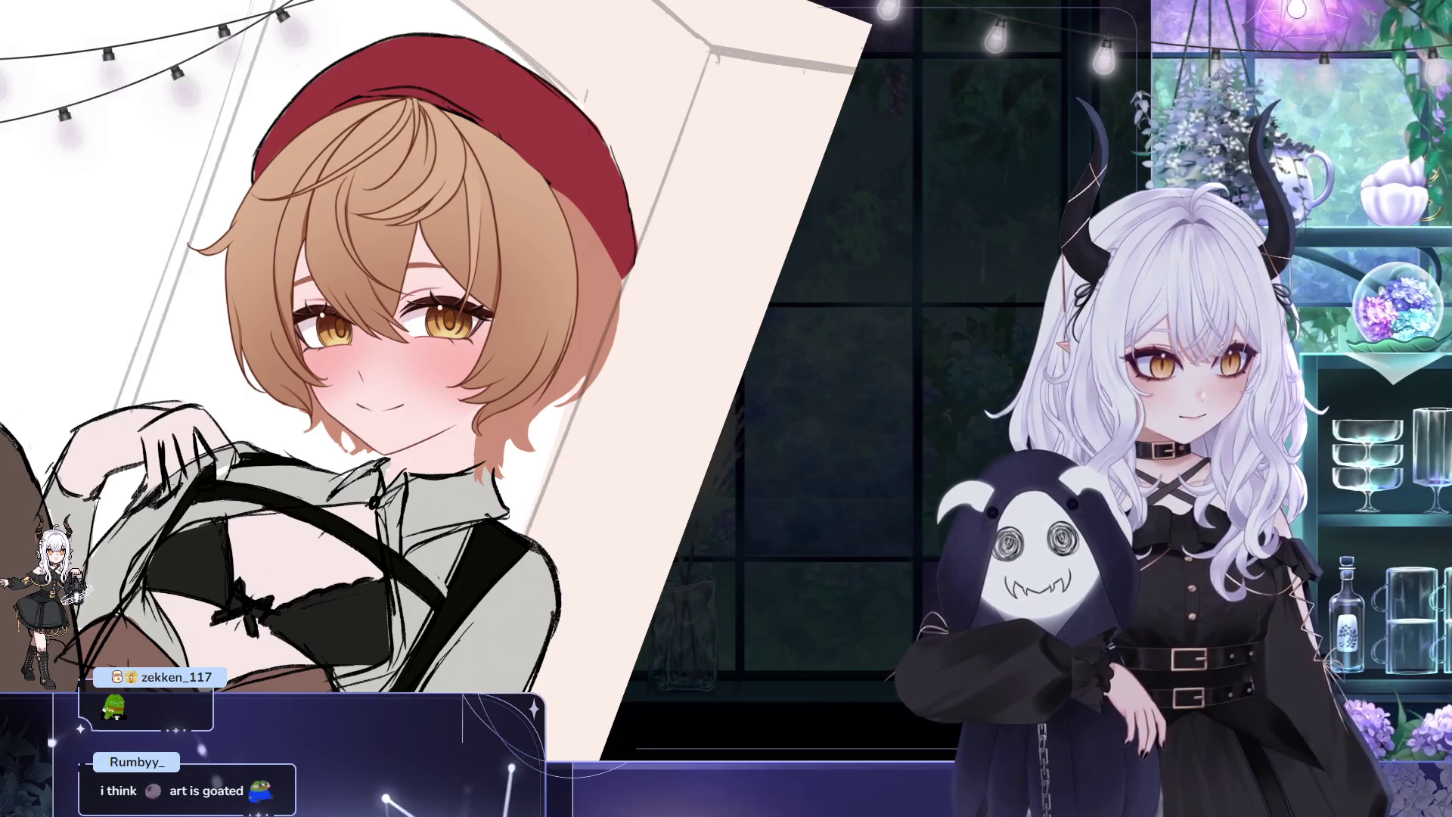
mouse_move(595, 195)
left_mouse_down()
mouse_move(545, 172)
mouse_move(360, 264)
left_mouse_up()
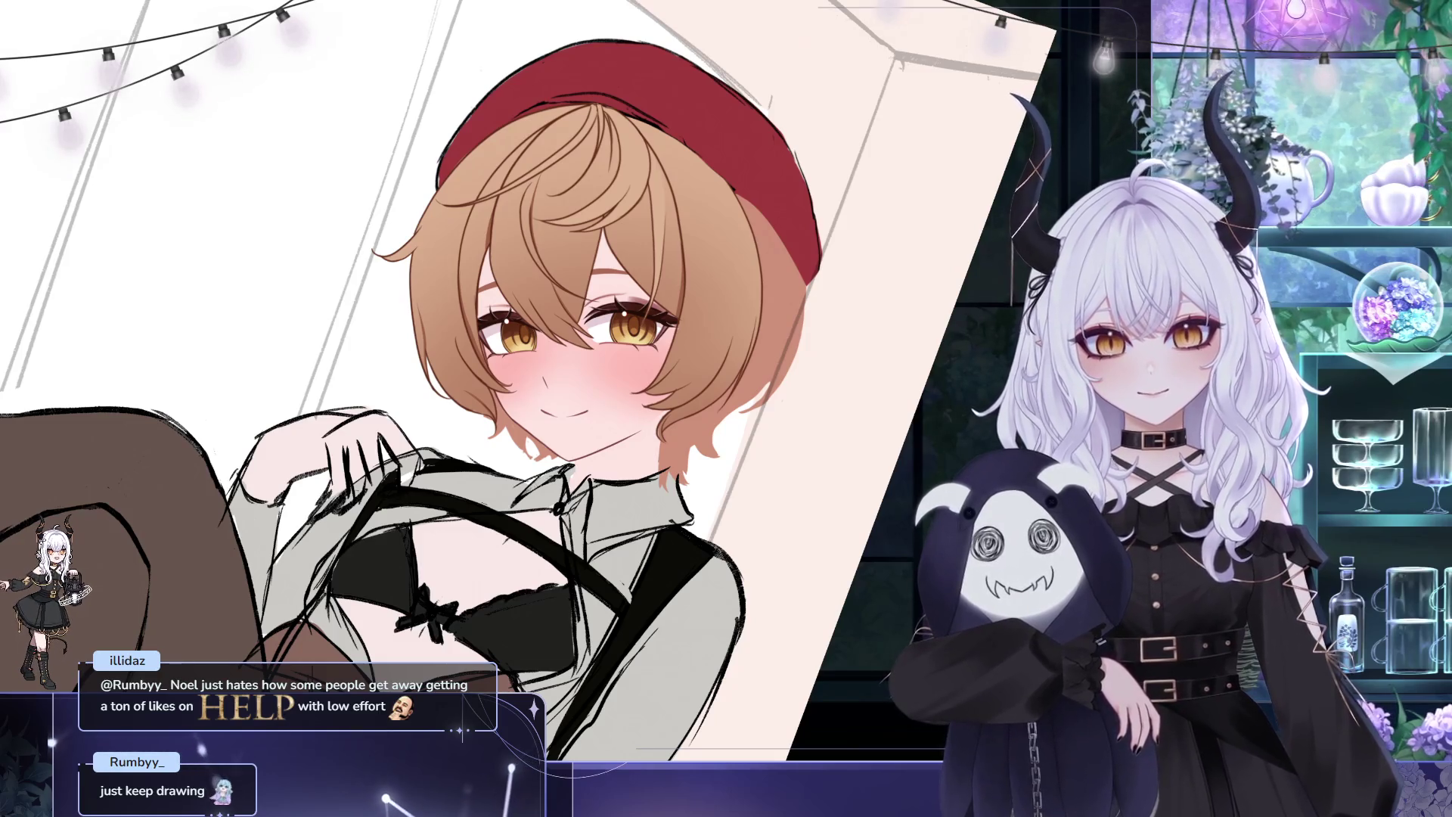
left_click_drag(590, 341, 600, 355)
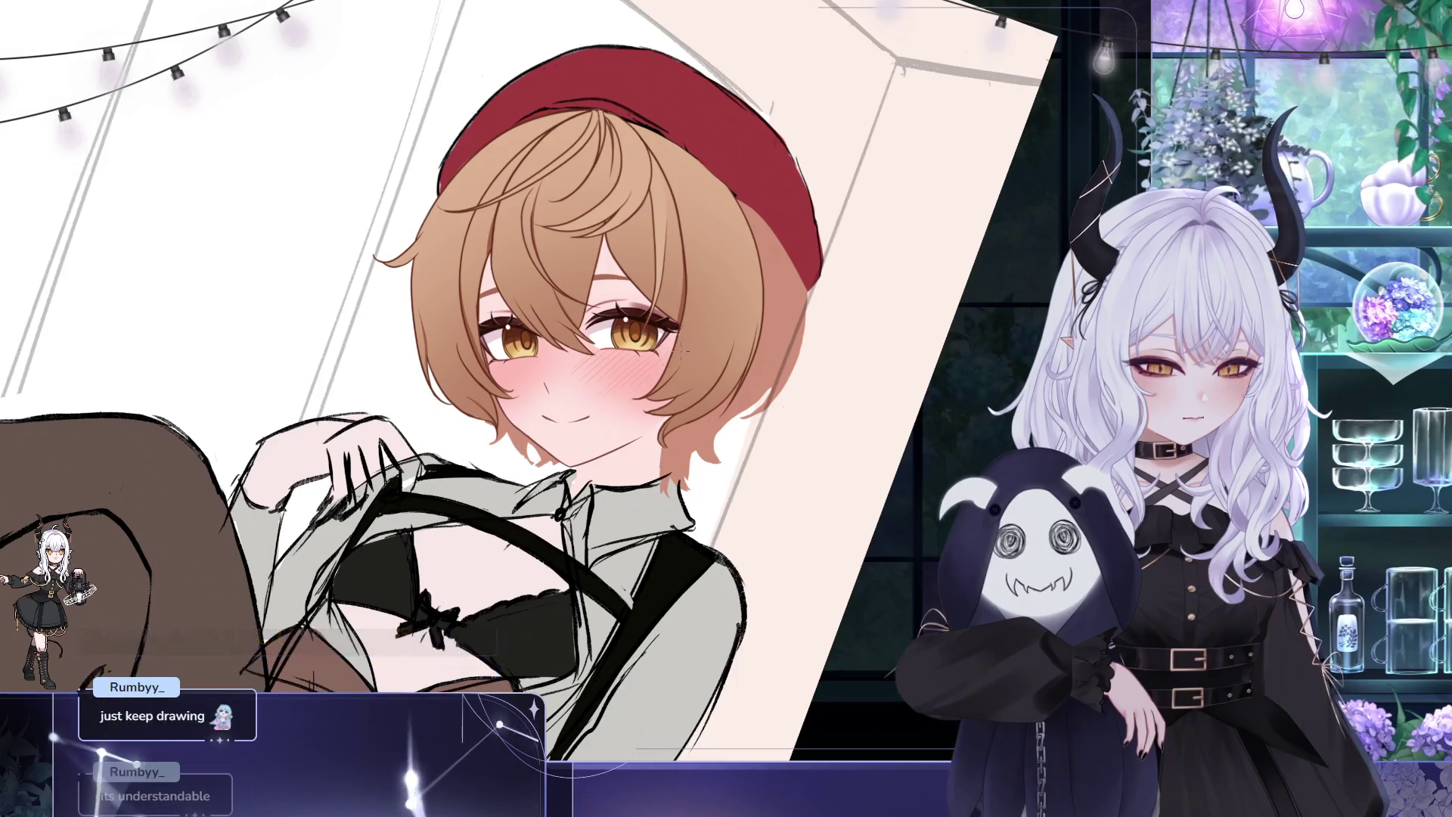
Recentre the illustration on the girl's face and zoom in slightly for the blush work
left_click_drag(768, 248, 820, 219)
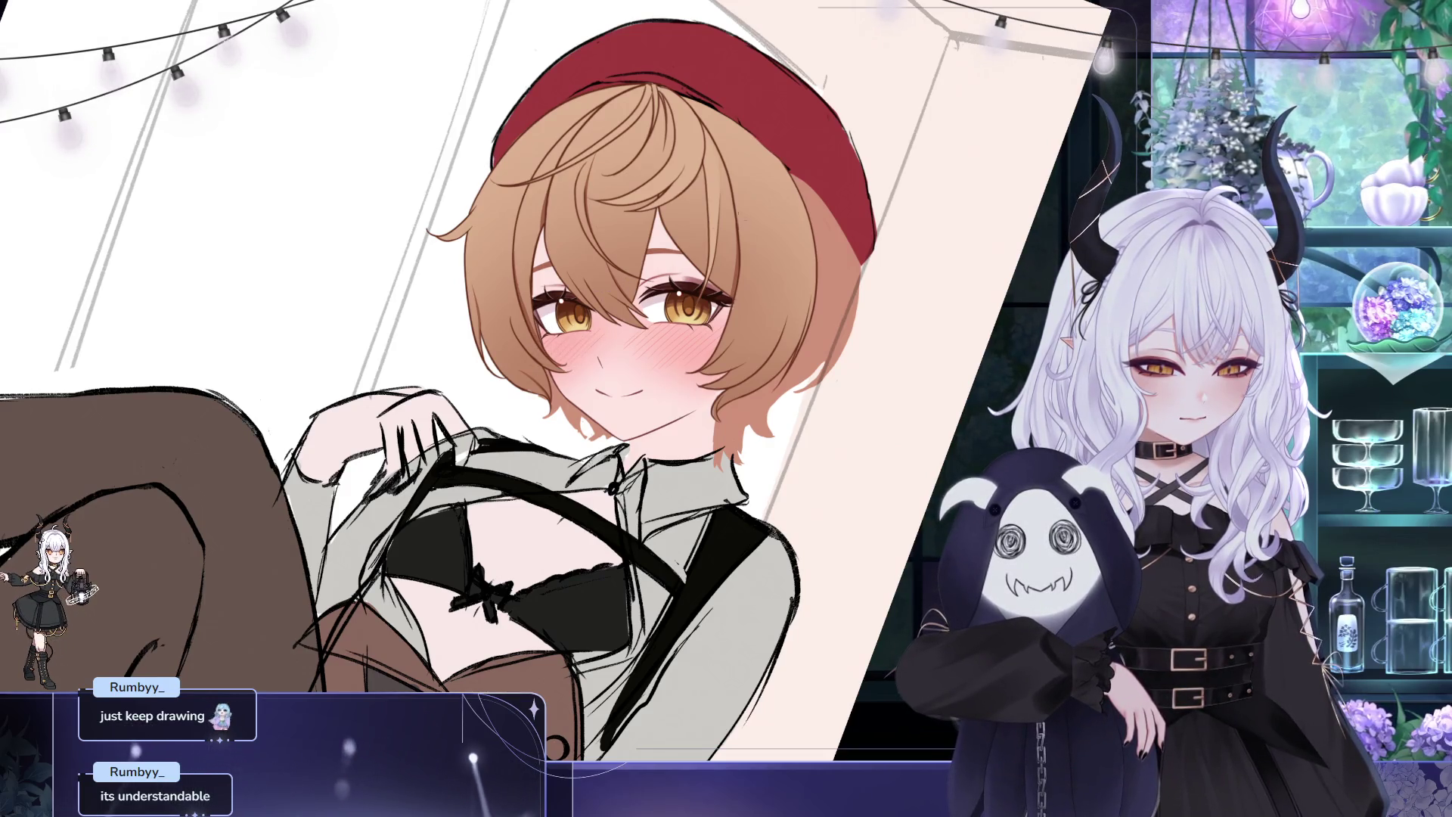
left_click_drag(579, 320, 544, 341)
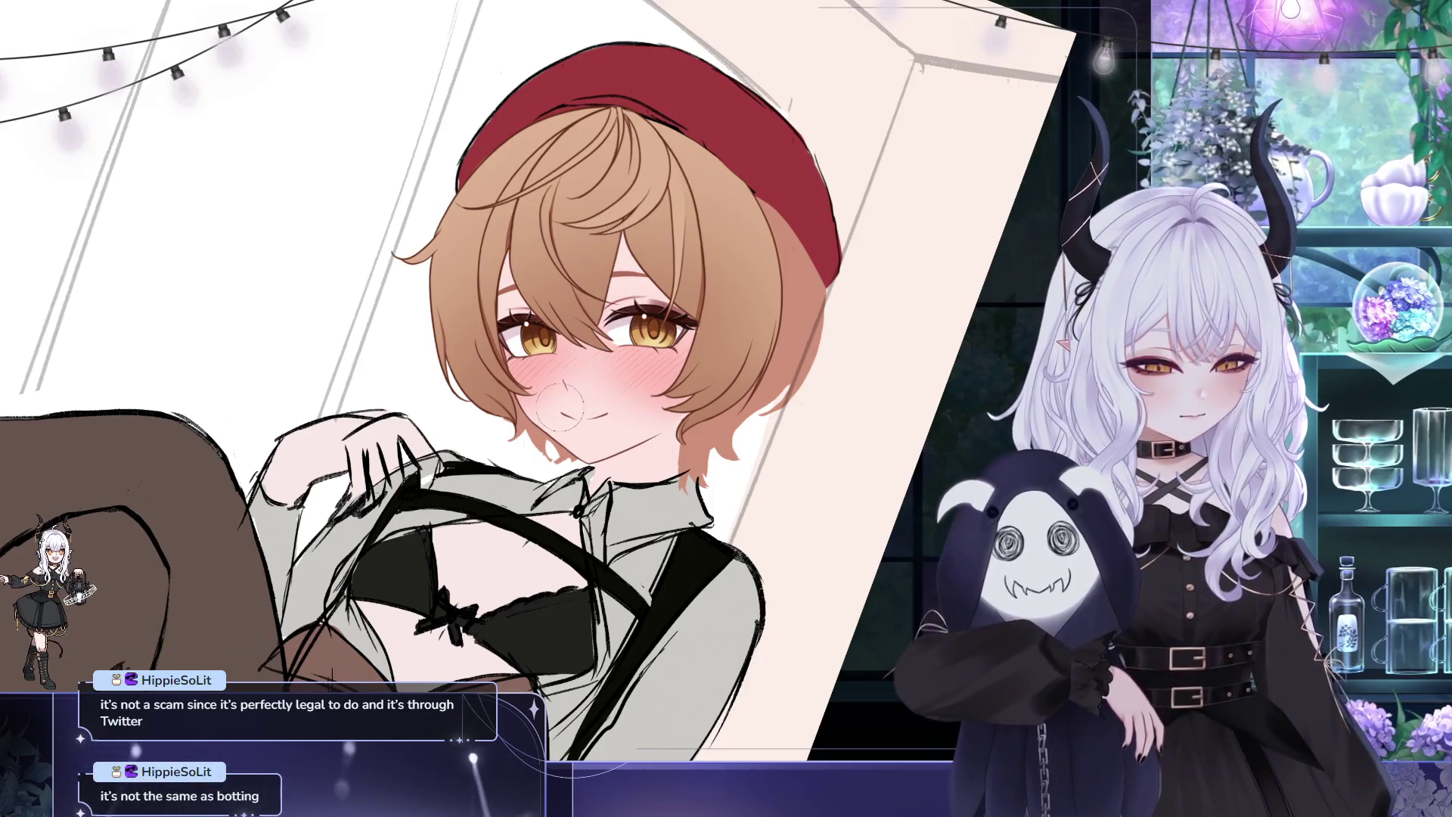
Pan the illustration to reposition the figure before working on the corset
left_click_drag(805, 269, 781, 294)
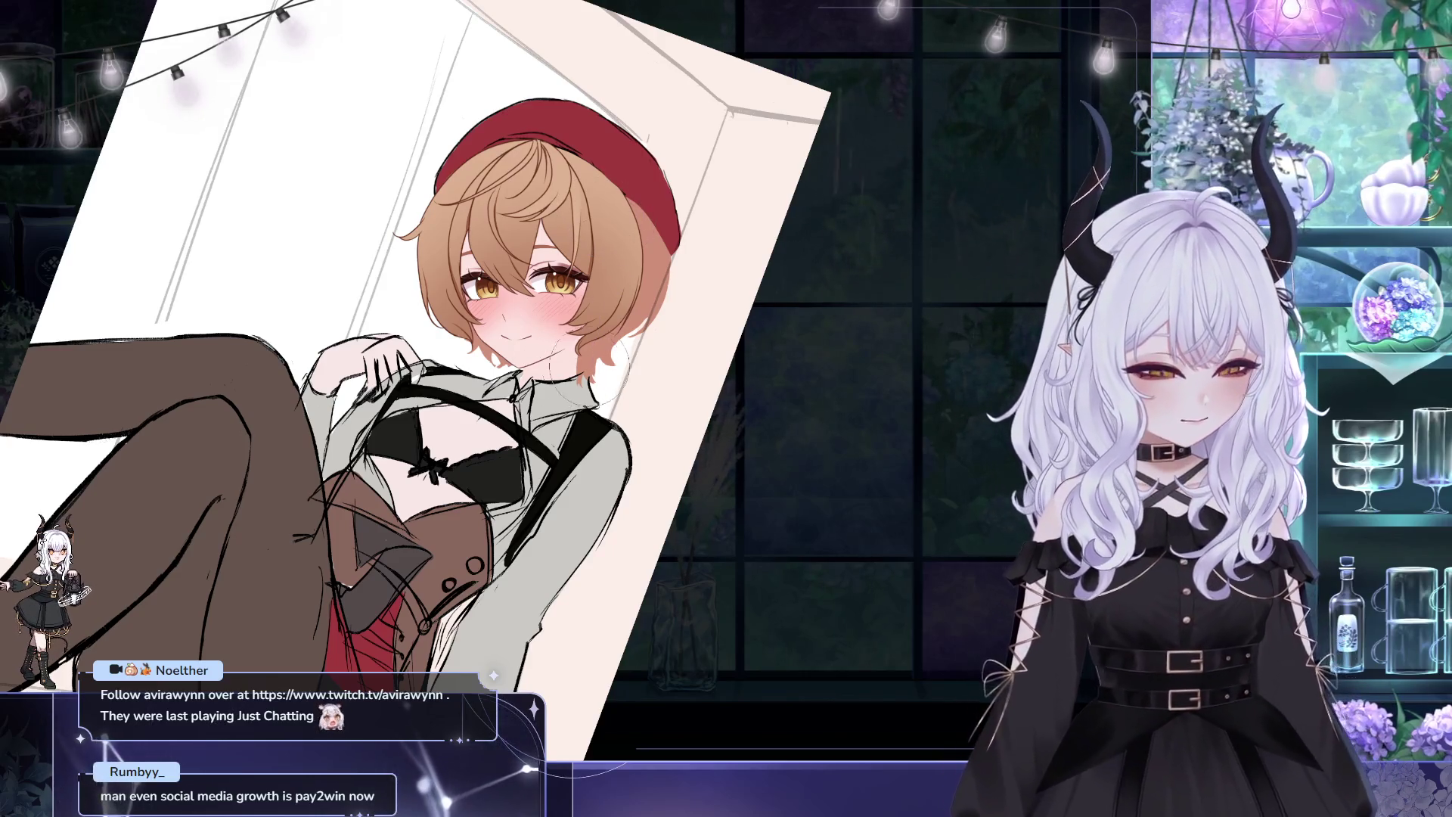
scroll(670, 389, "up", 1)
scroll(669, 388, "up", 1)
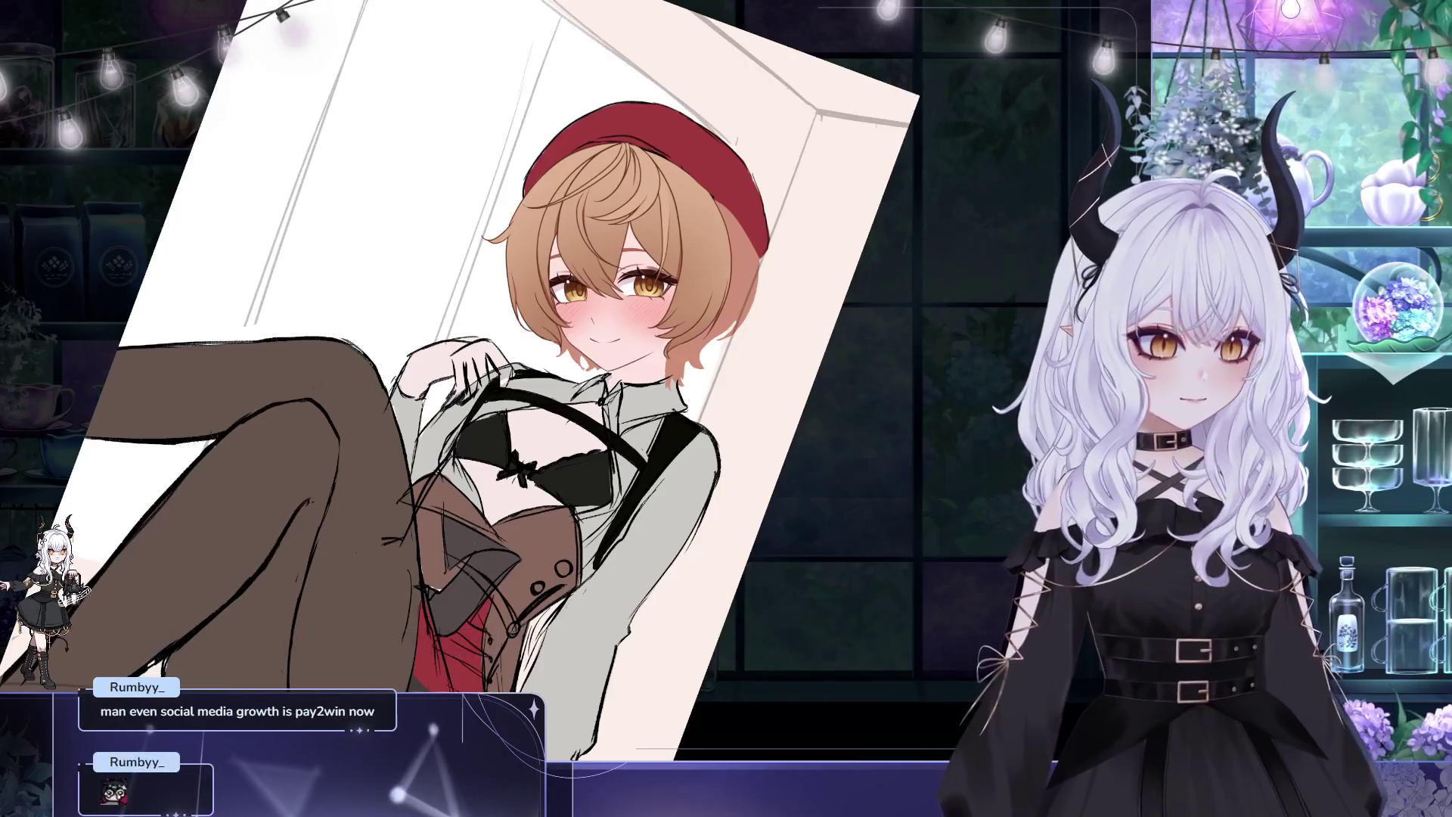
scroll(951, 246, "up", 2)
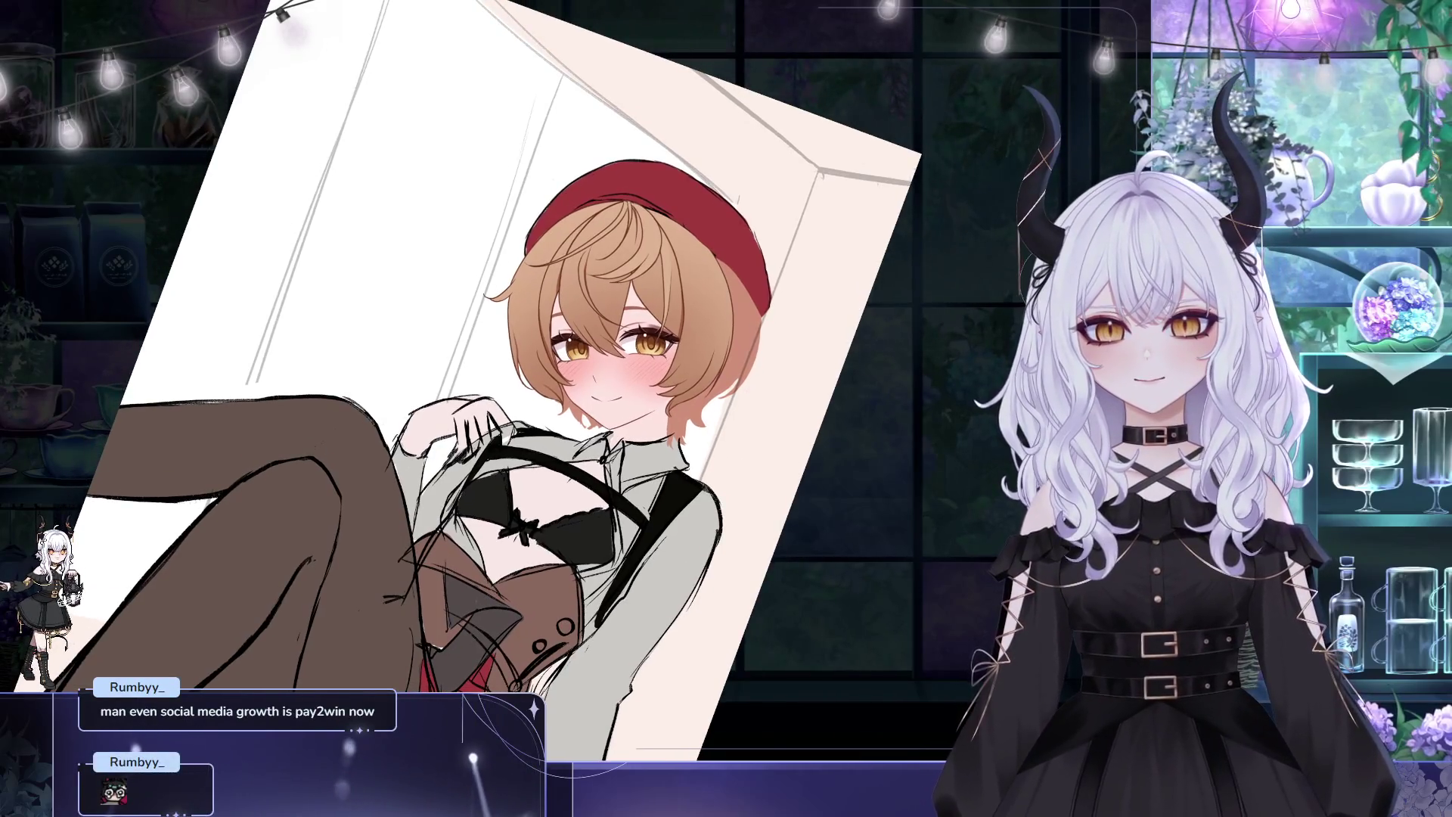
scroll(685, 366, "up", 1)
scroll(685, 366, "up", 1)
scroll(685, 365, "up", 1)
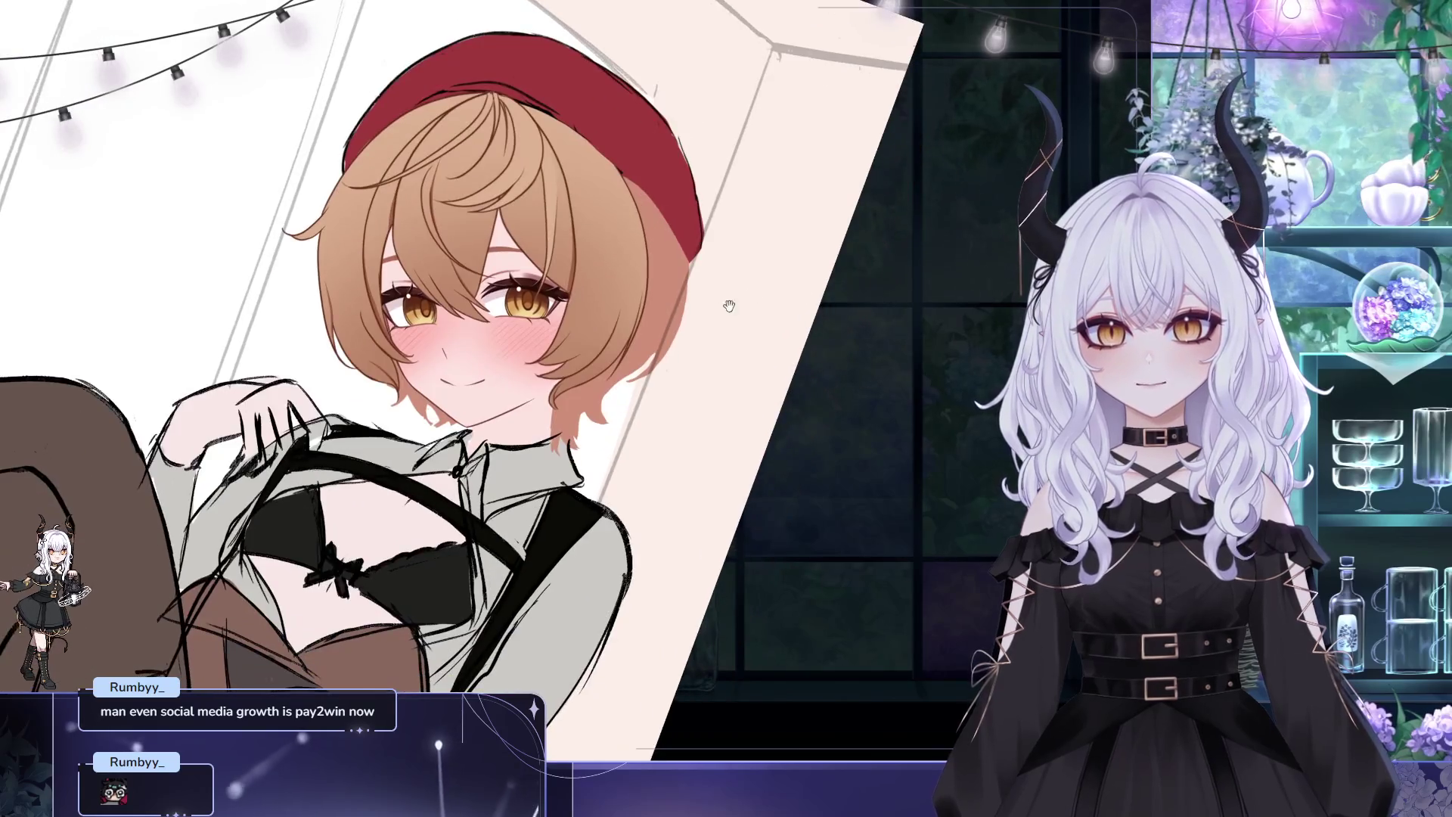
left_click_drag(685, 365, 687, 374)
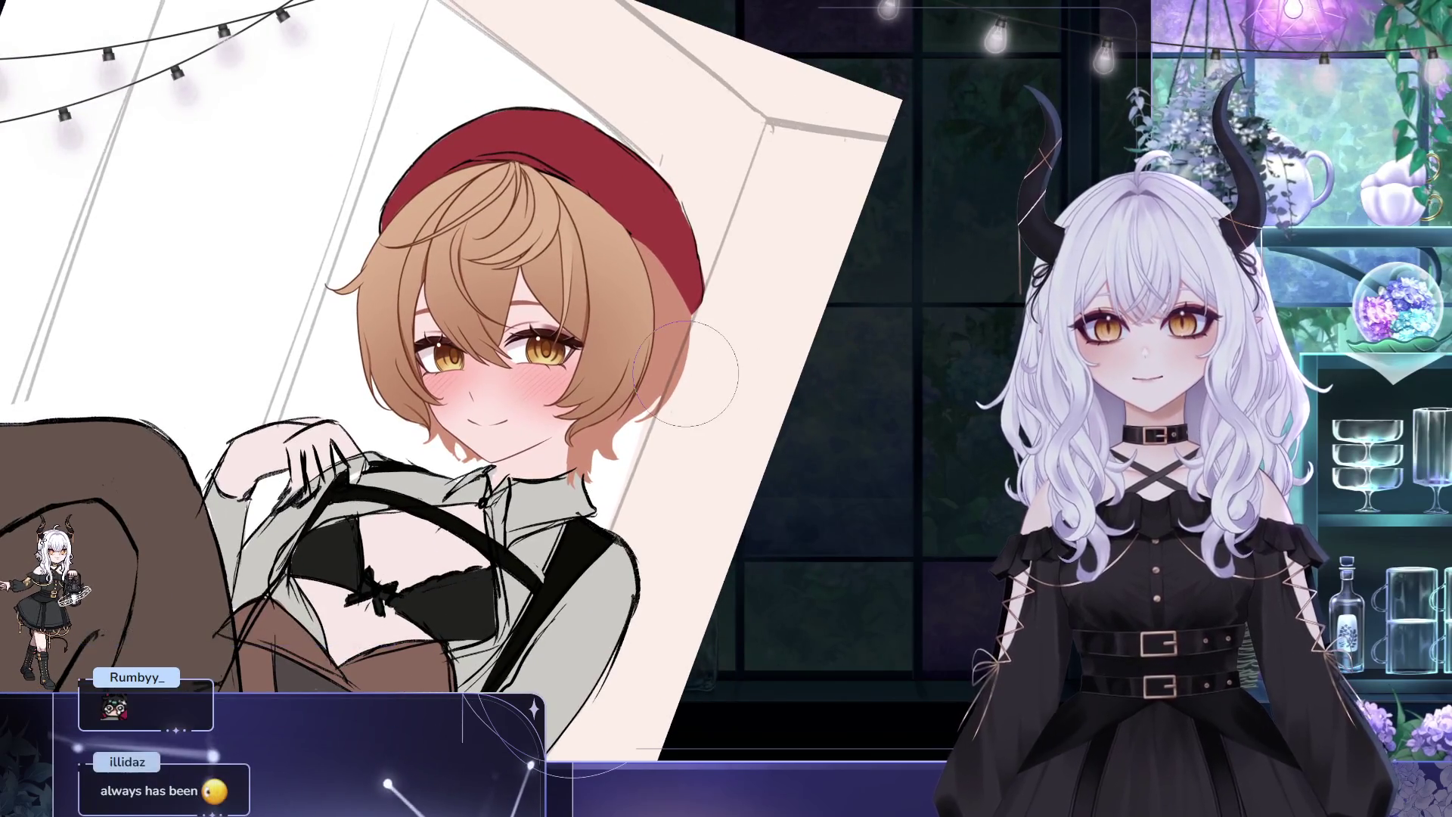
scroll(686, 373, "down", 1)
scroll(689, 377, "down", 1)
scroll(694, 383, "down", 1)
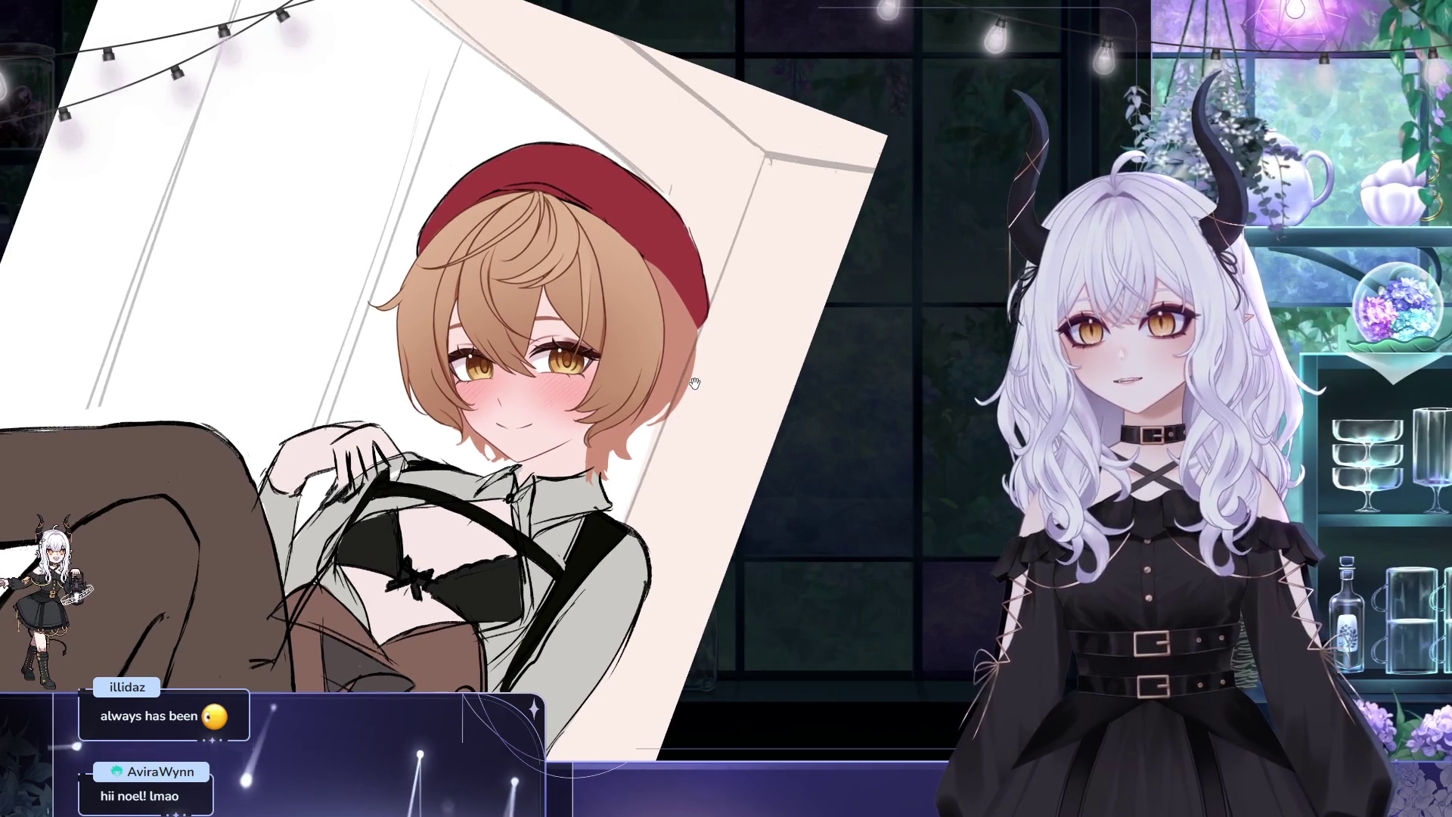
left_click_drag(694, 383, 666, 384)
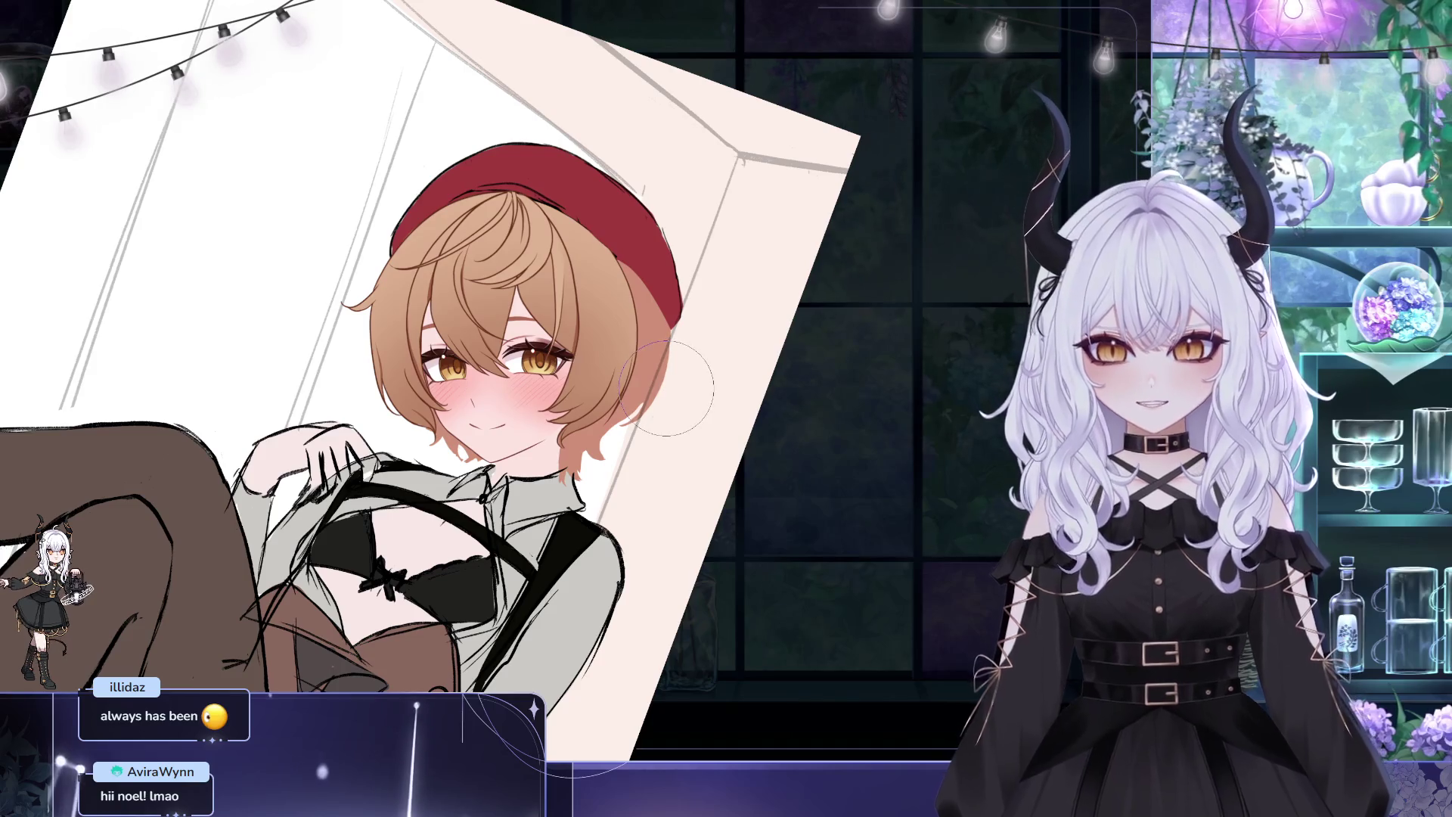
scroll(674, 392, "up", 1)
scroll(598, 323, "up", 1)
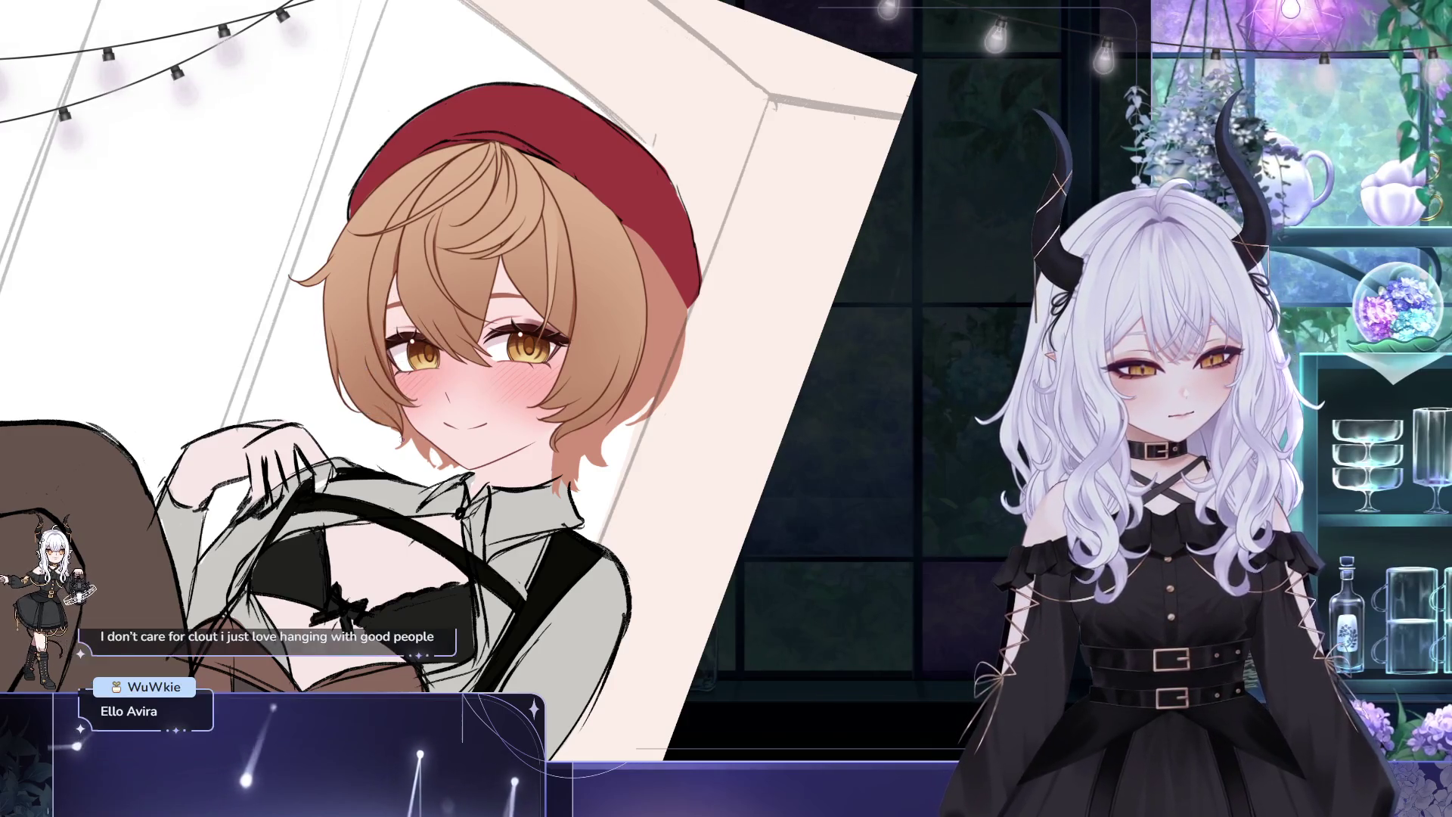
left_click_drag(449, 130, 548, 221)
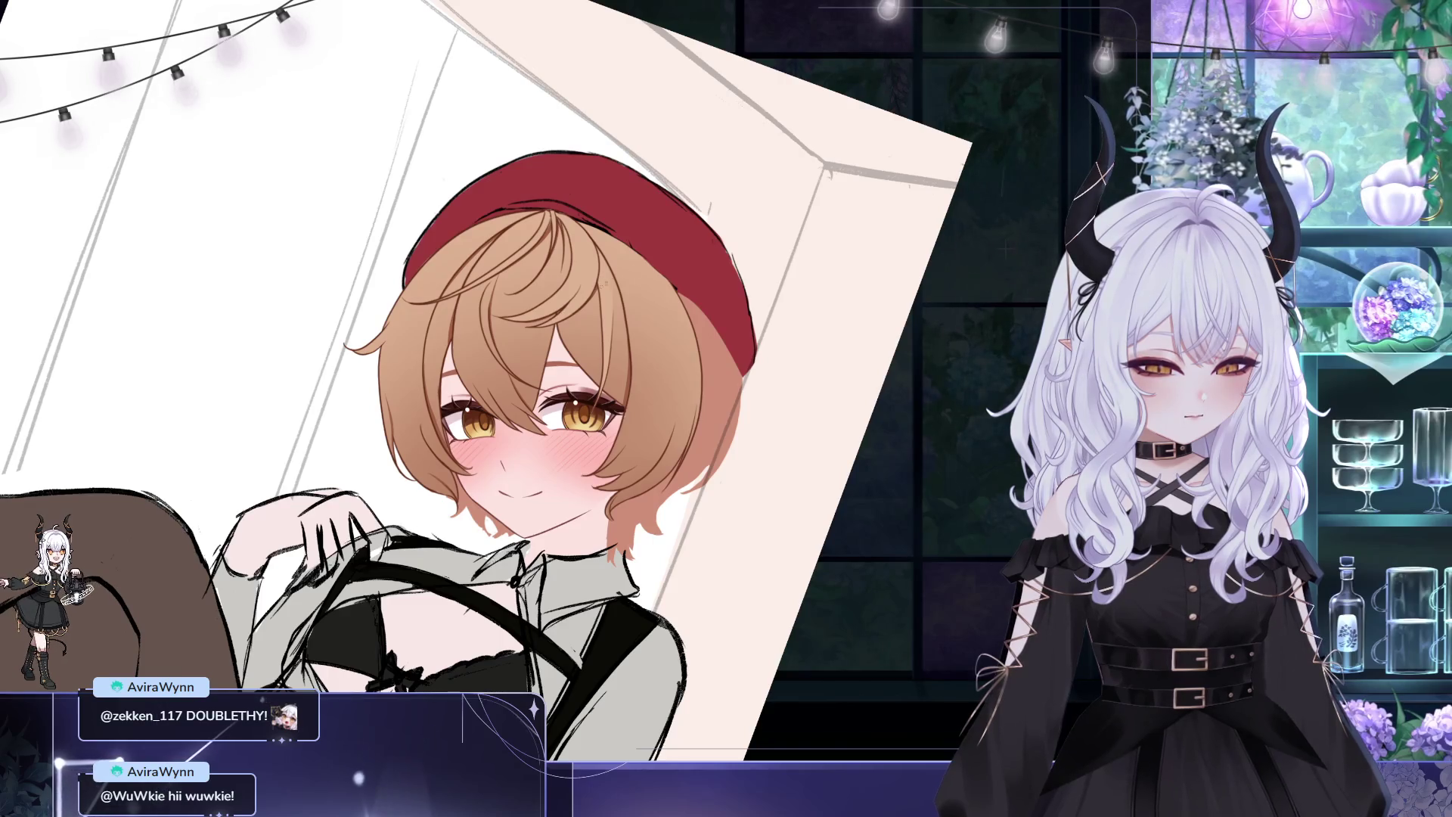
left_click_drag(600, 279, 534, 252)
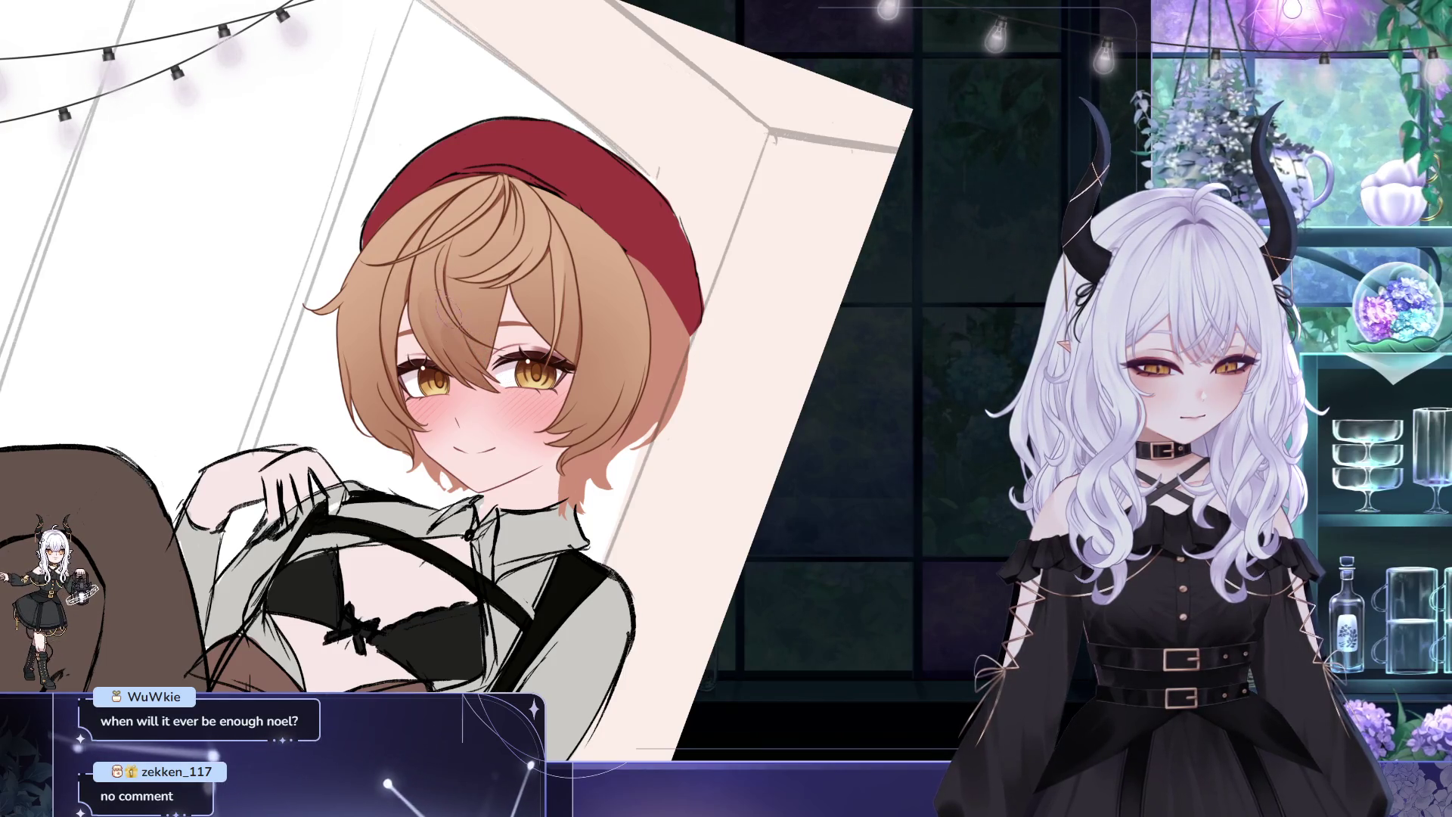
mouse_move(518, 274)
left_mouse_down()
mouse_move(575, 240)
mouse_move(592, 249)
mouse_move(549, 336)
left_mouse_up()
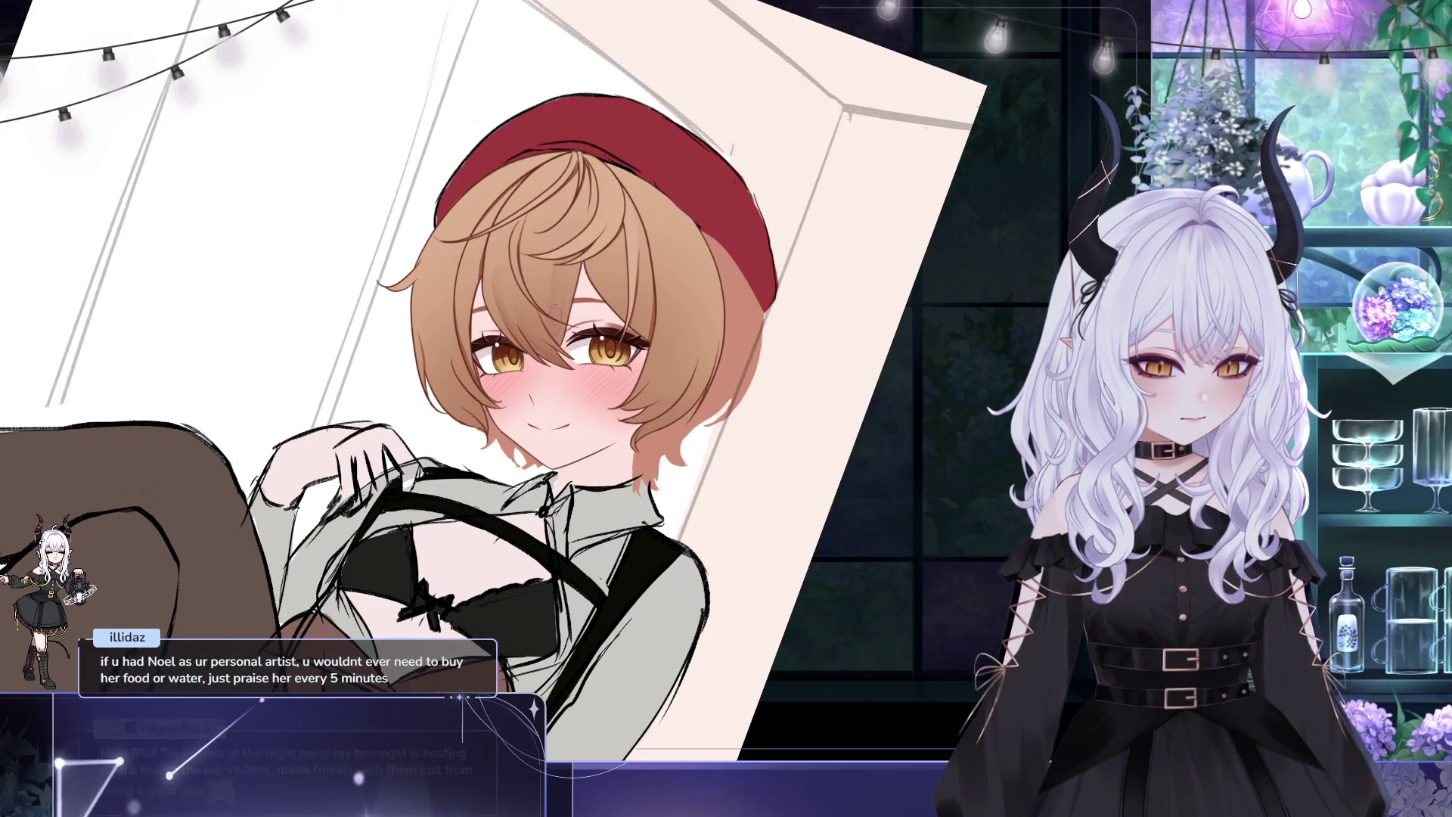
left_click_drag(601, 253, 583, 254)
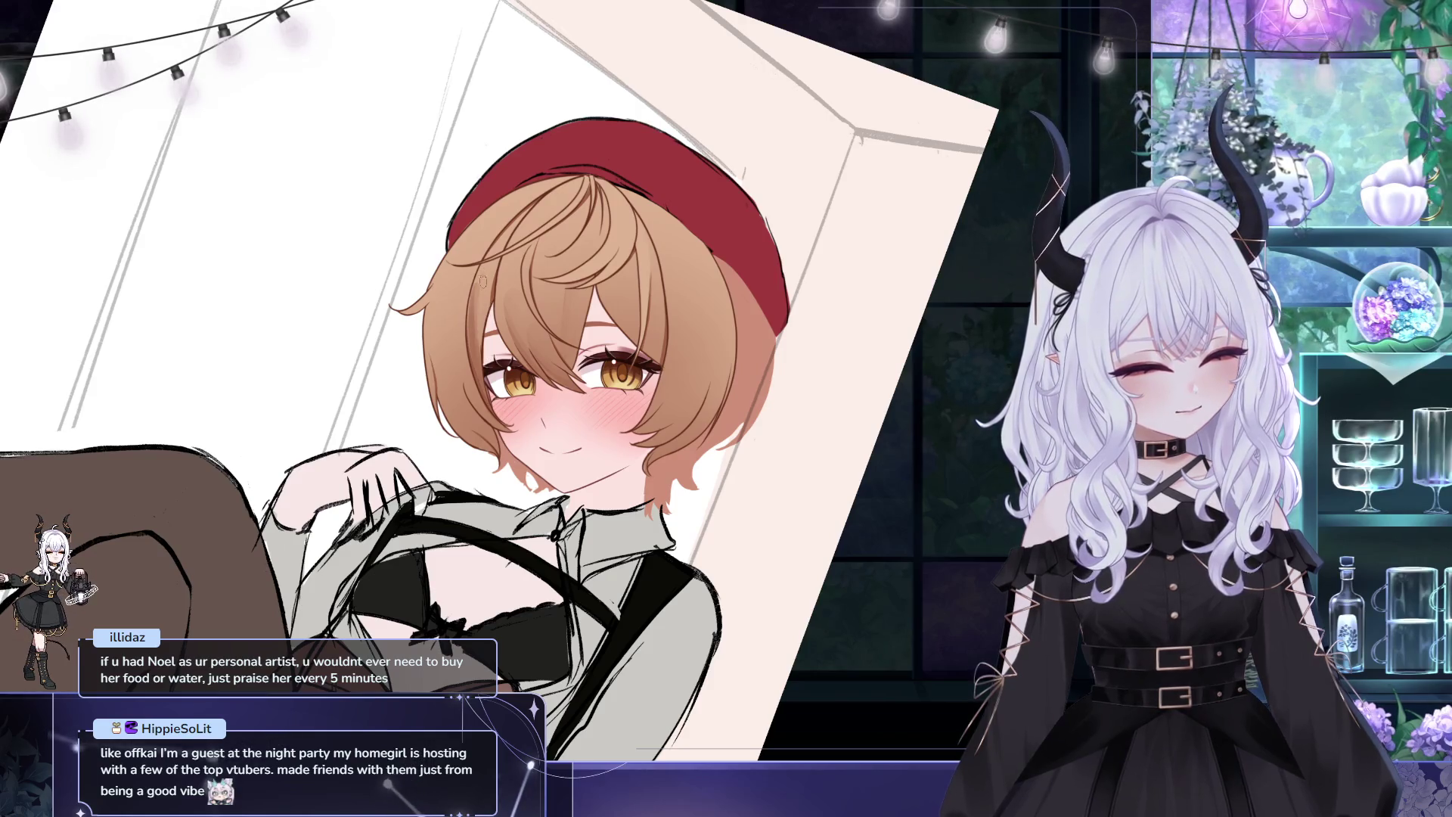
scroll(510, 375, "up", 1)
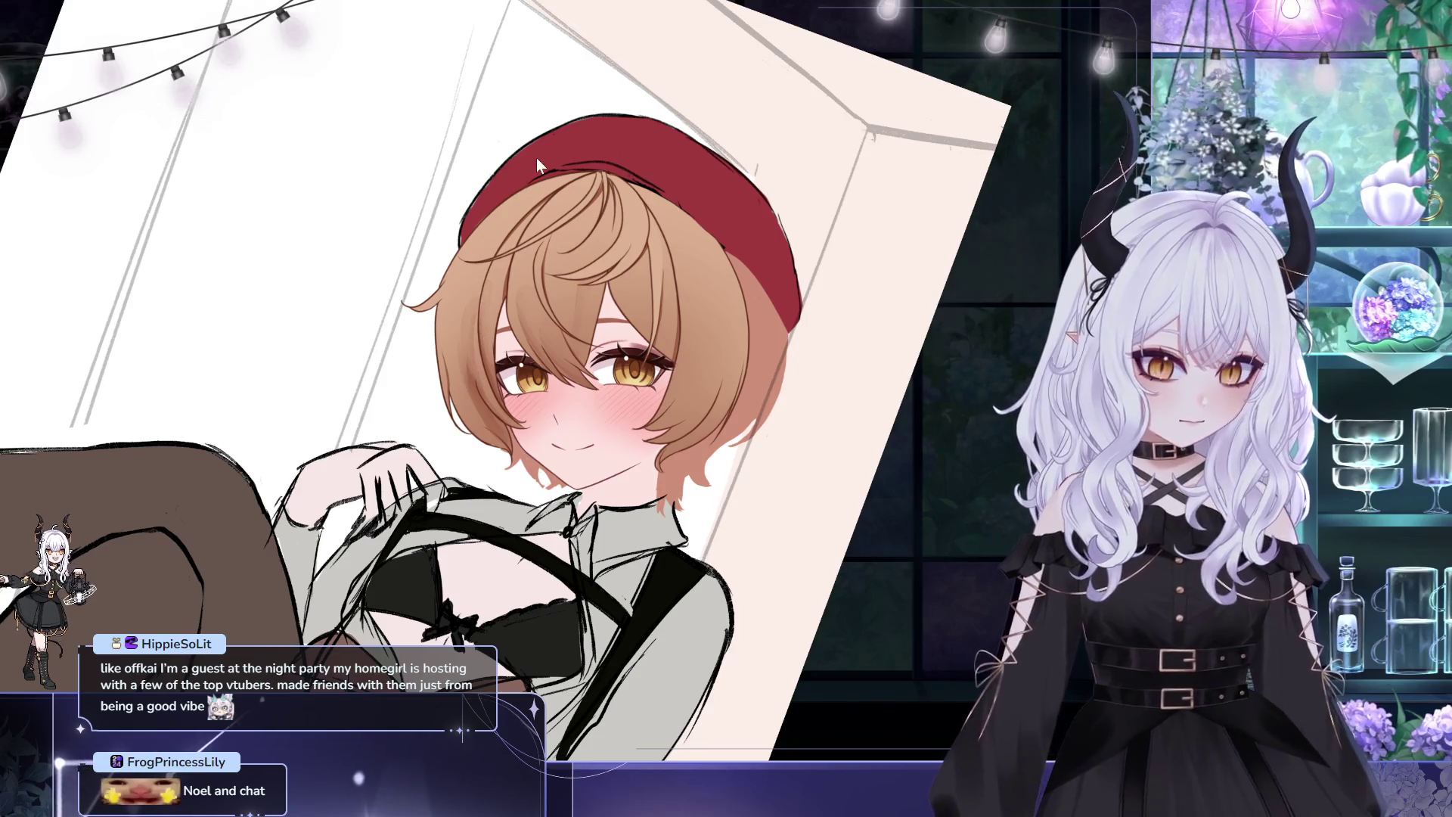
left_click_drag(477, 306, 504, 345)
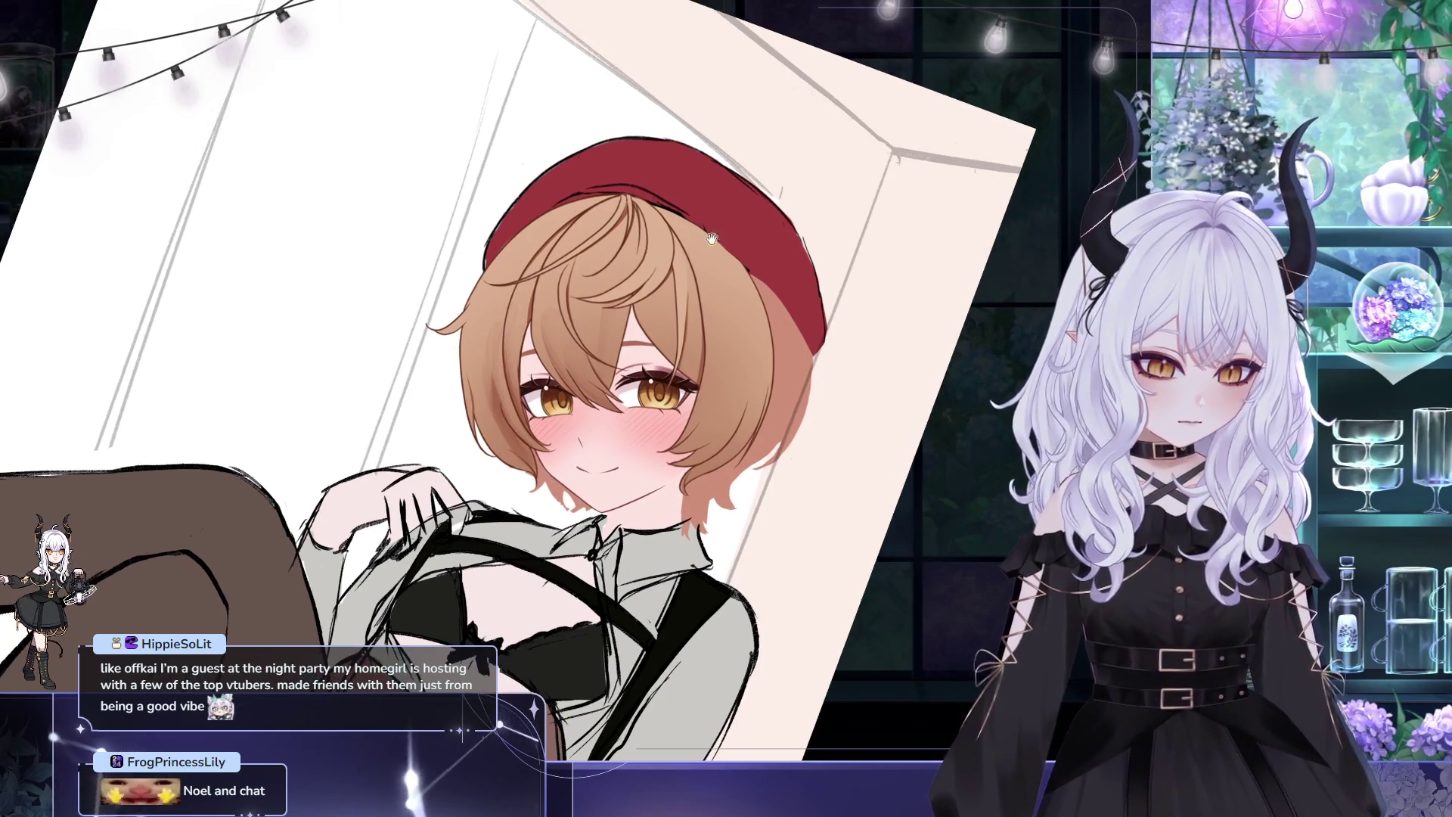
left_click_drag(631, 143, 631, 164)
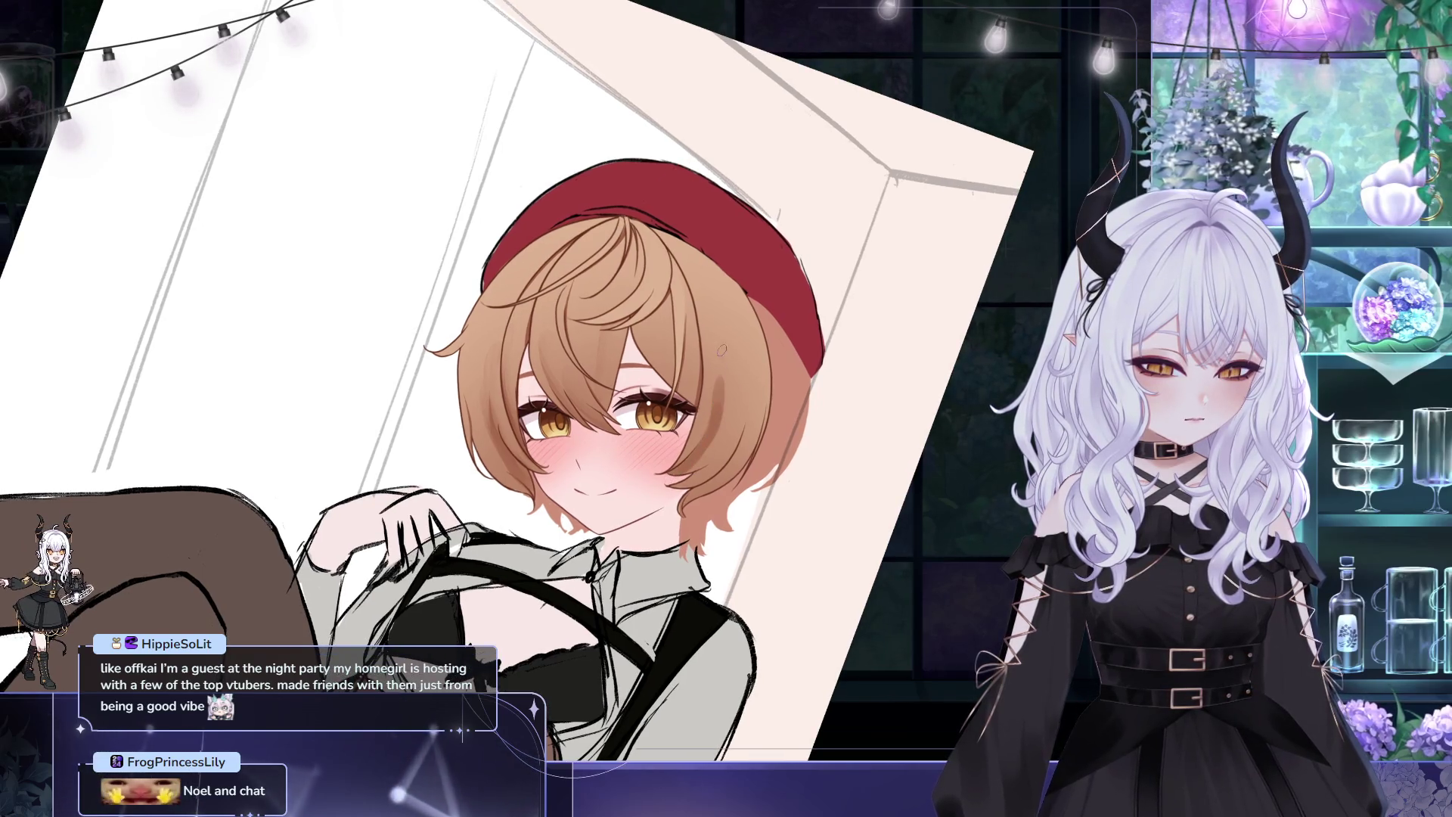
mouse_move(721, 347)
left_mouse_down()
mouse_move(744, 385)
mouse_move(714, 270)
mouse_move(657, 207)
left_mouse_up()
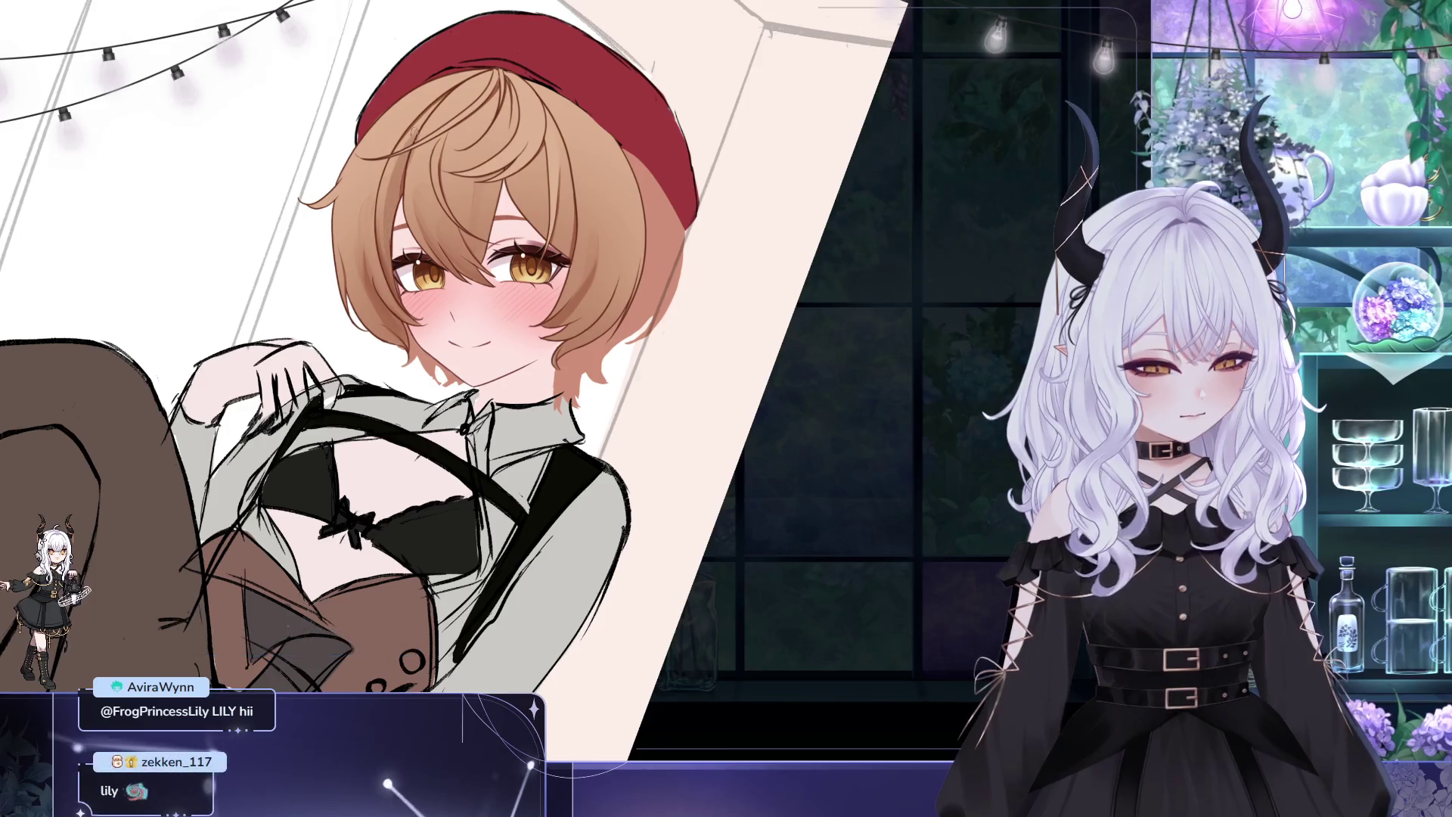
left_click_drag(658, 208, 692, 225)
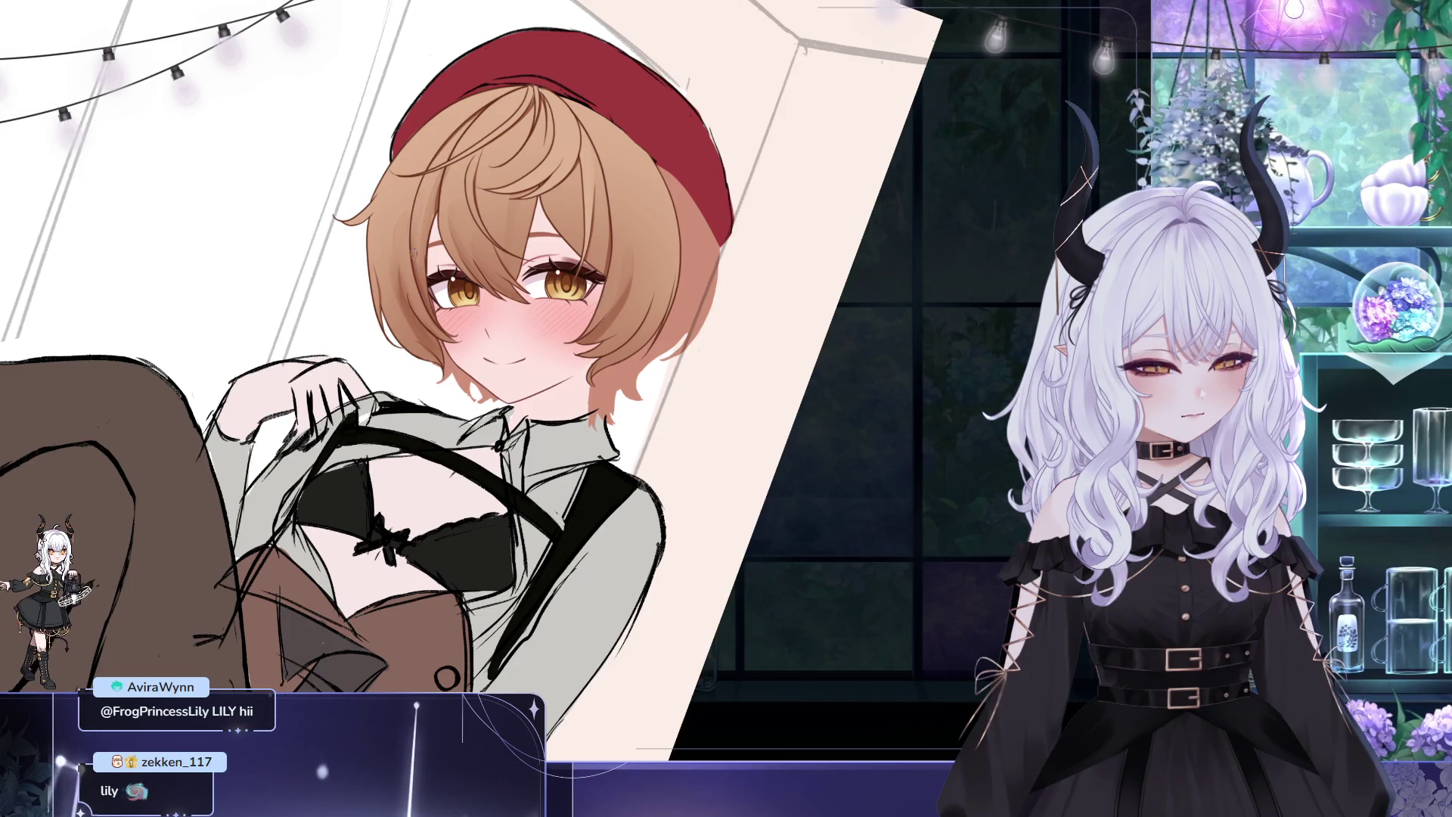
left_click_drag(511, 341, 590, 397)
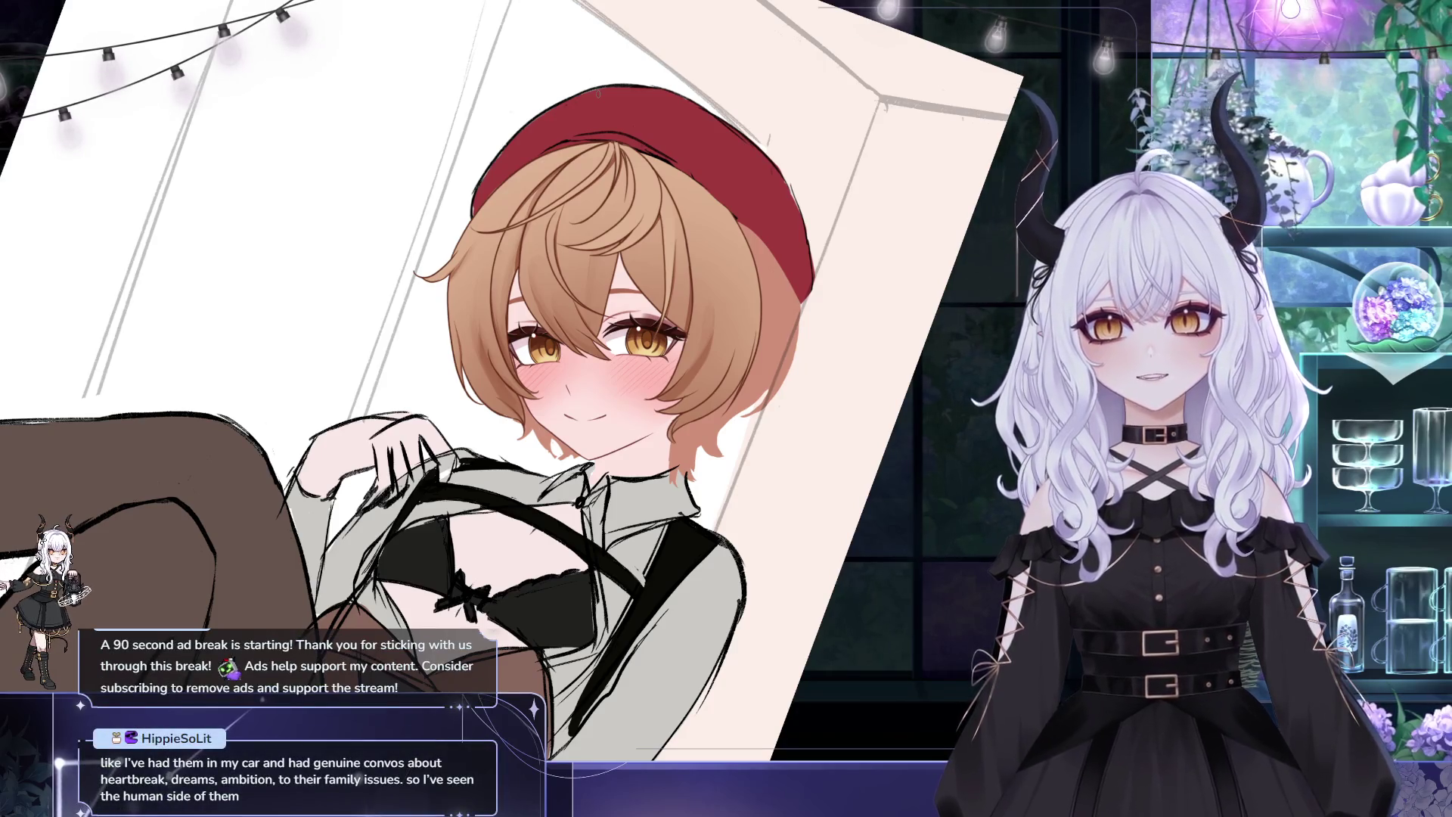
left_click_drag(653, 209, 607, 300)
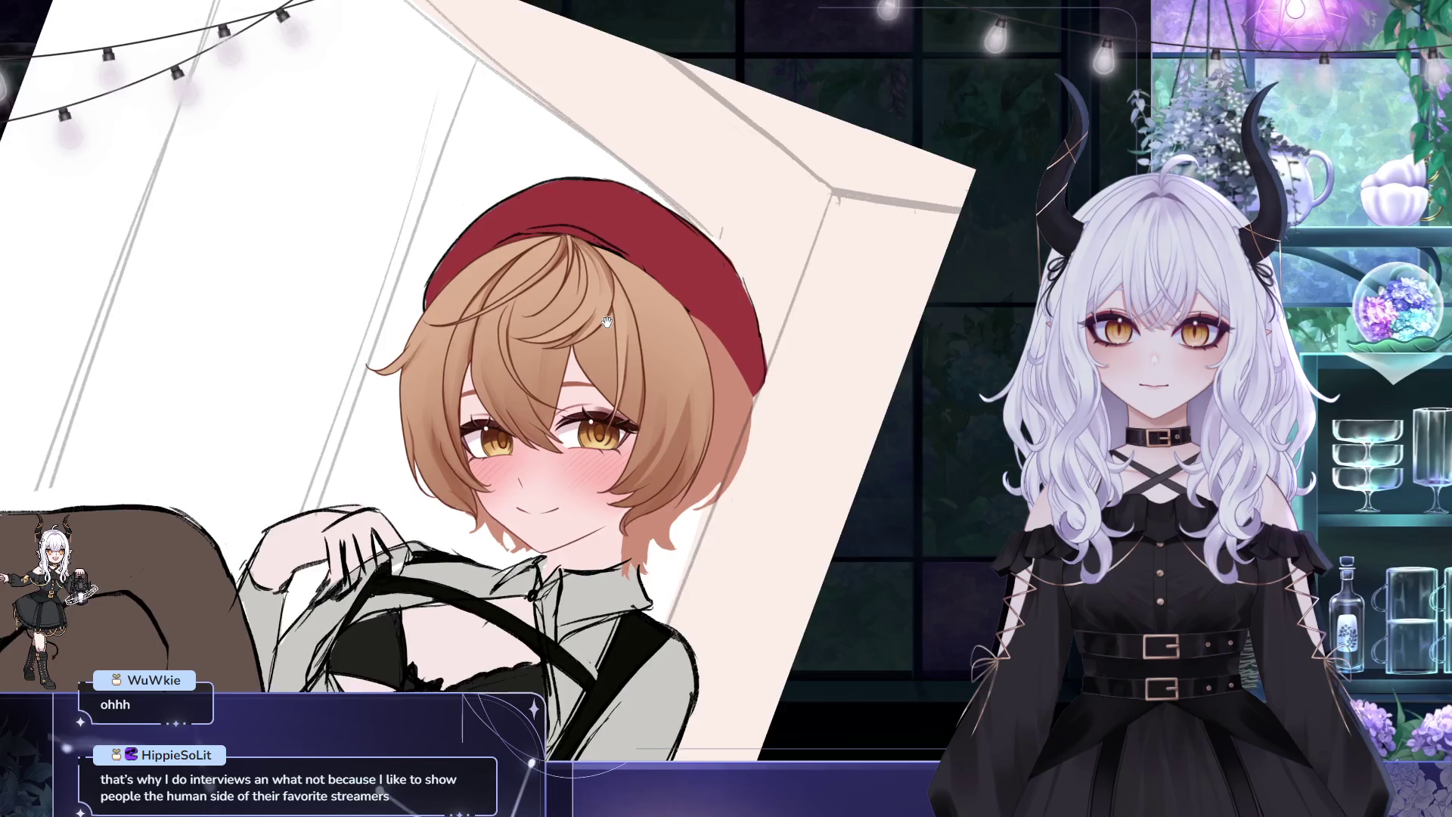
left_click_drag(601, 304, 606, 331)
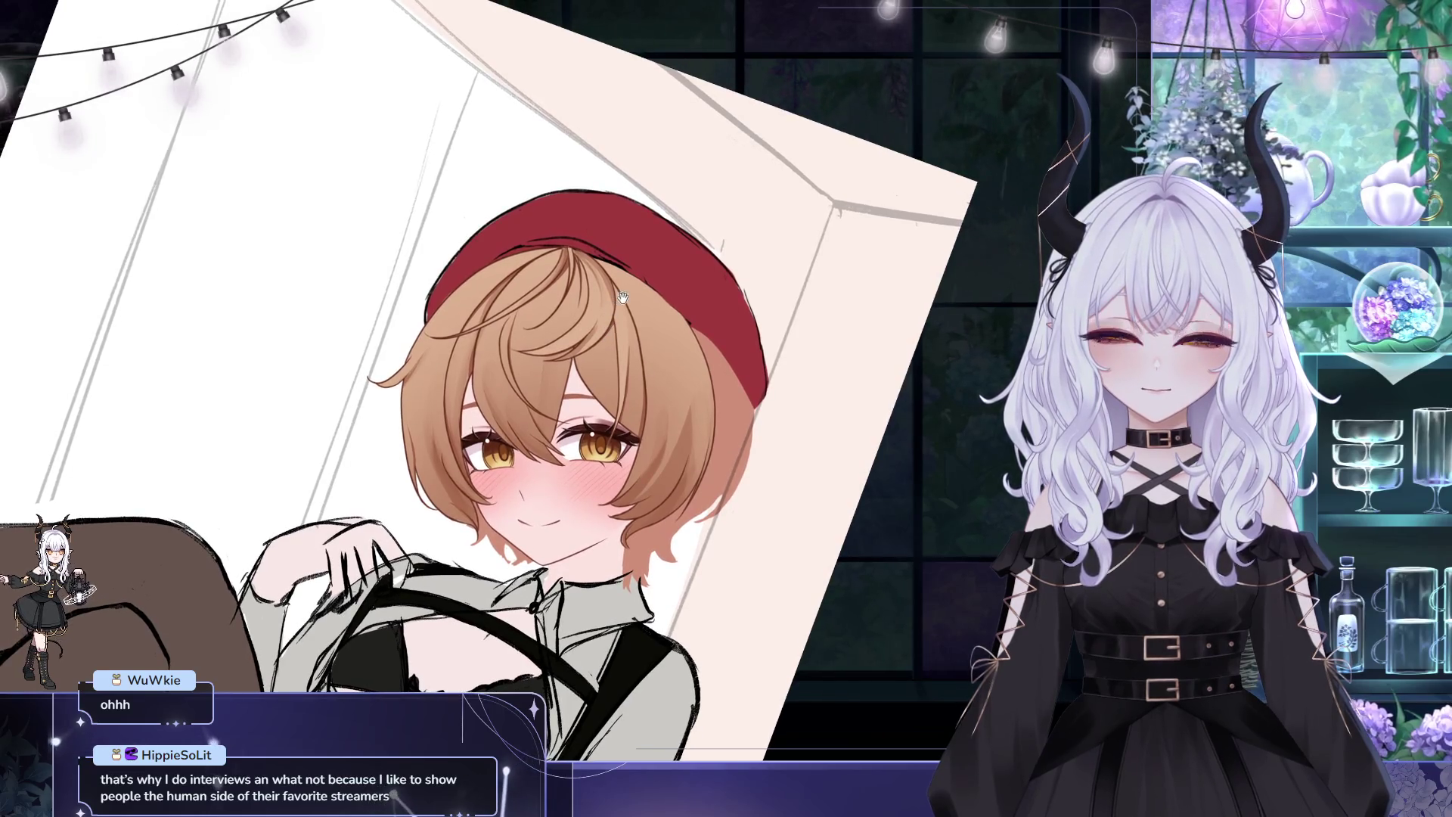